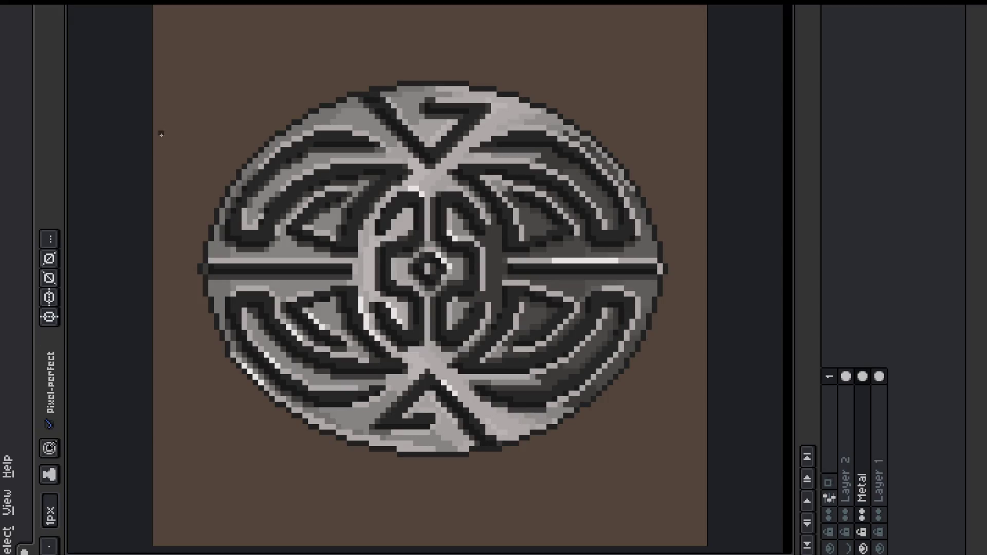
- Touch up the pendant's pixels, sampling the rim and highlight colours and erasing stray pixels
left_click(481, 429, "alt")
key("alt")
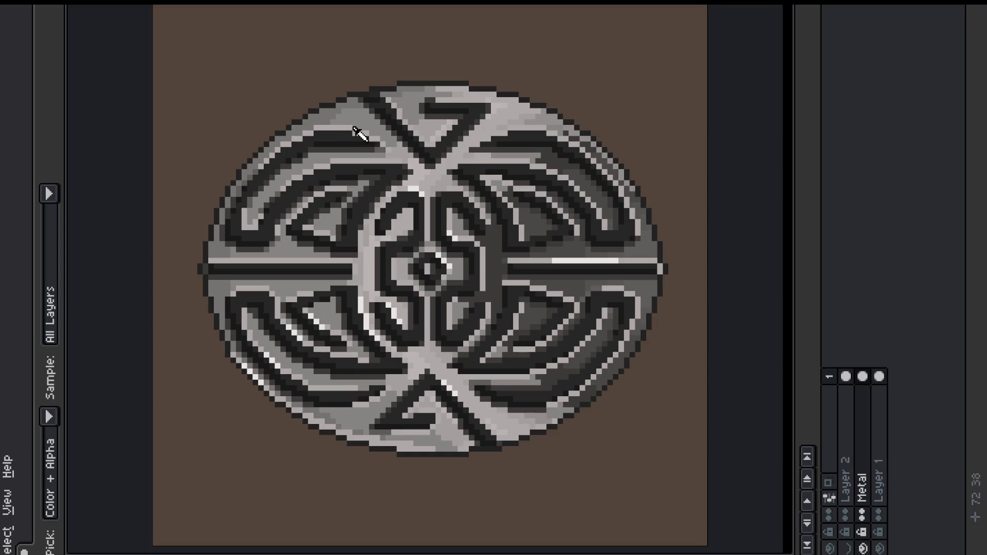
left_click(370, 135, "alt")
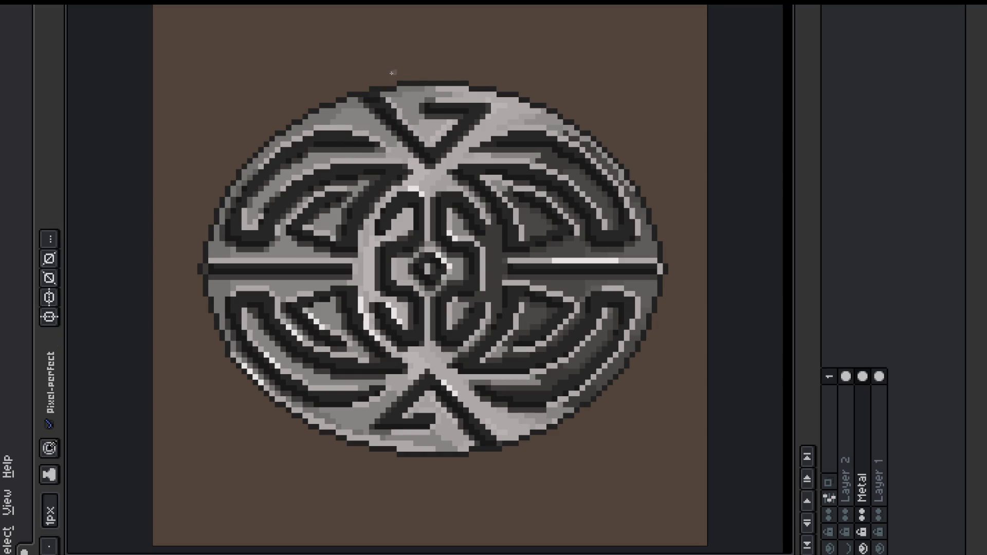
key("alt")
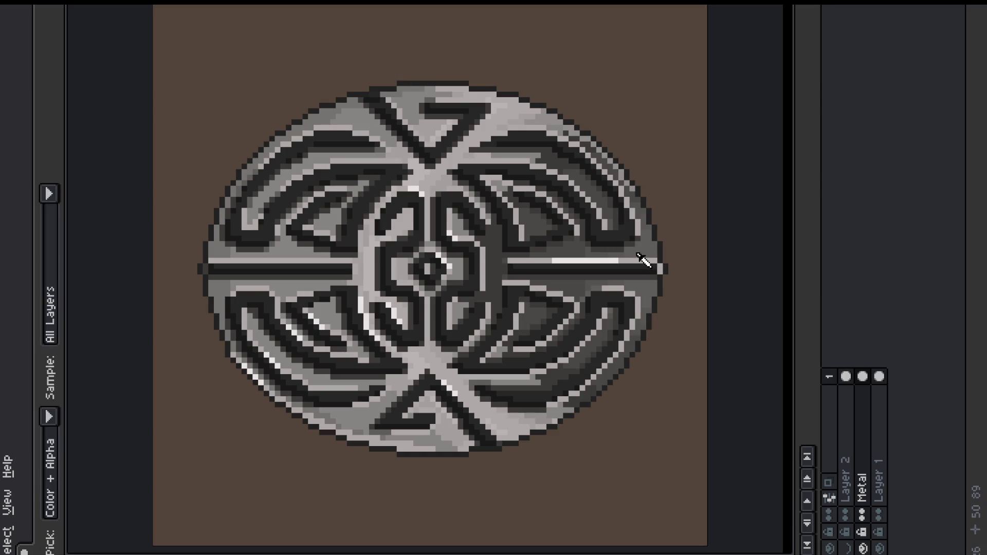
left_click(645, 259, "alt")
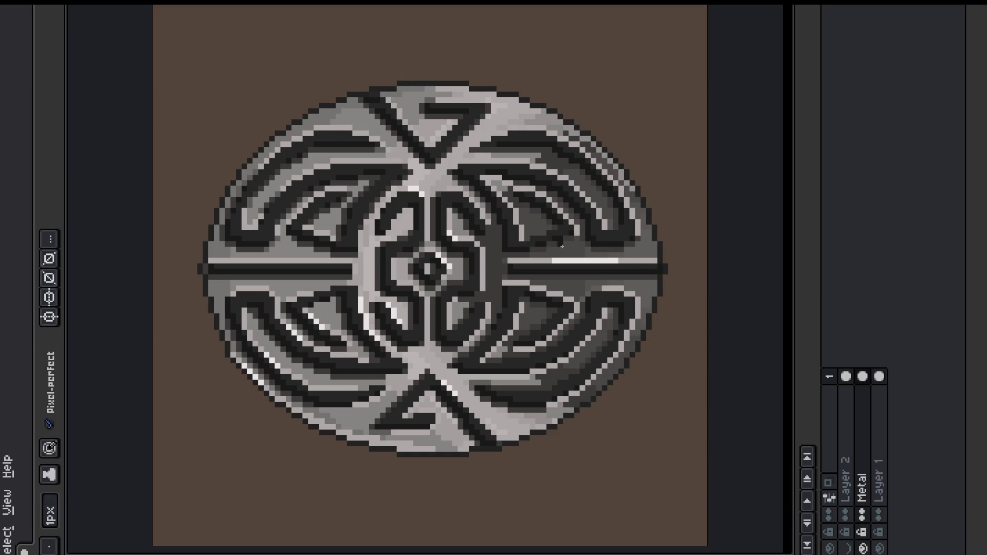
key("e")
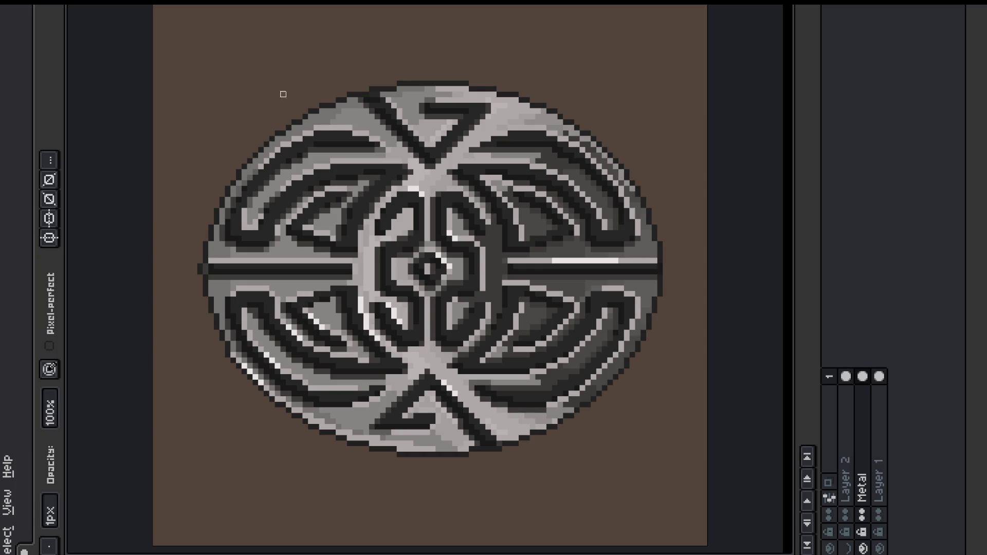
key("b")
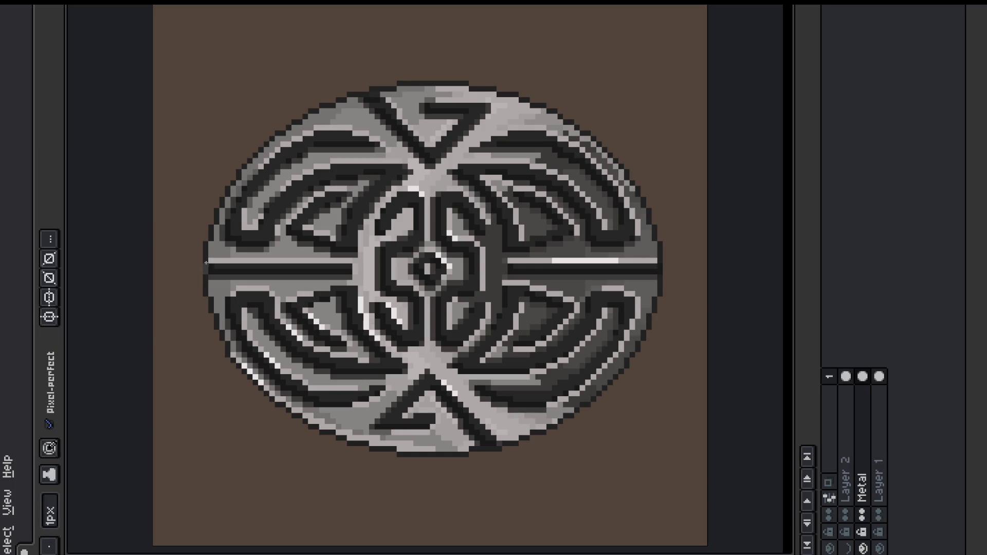
key("alt")
key("e")
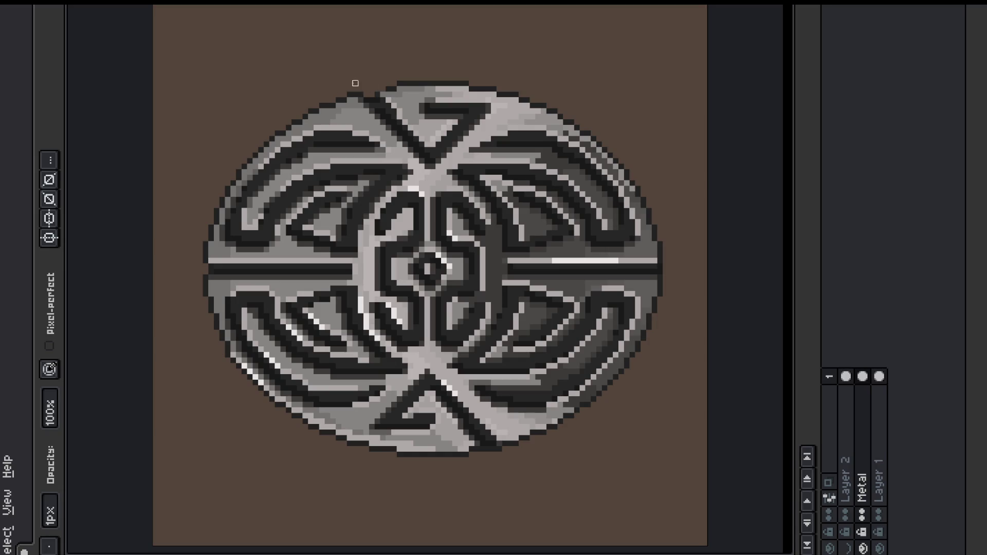
key("b")
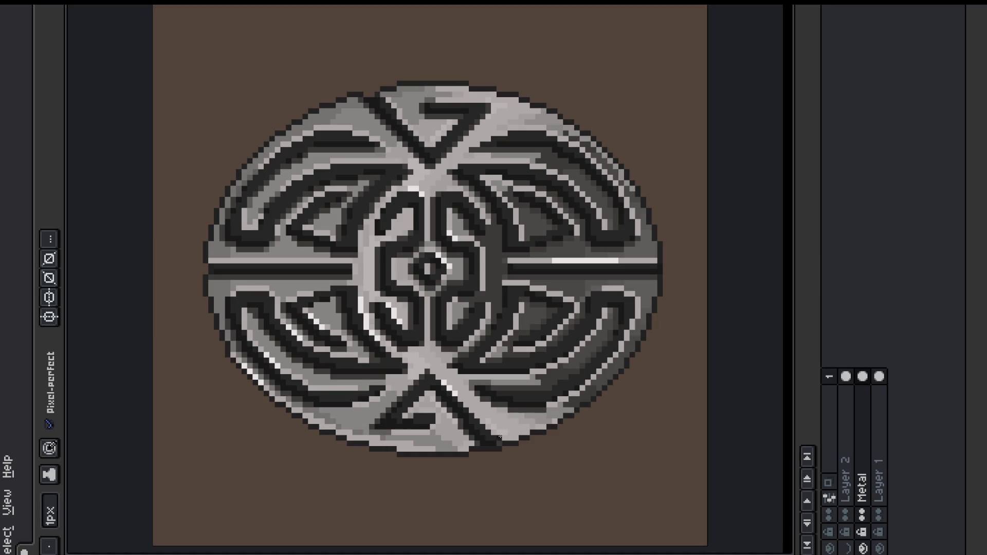
key("e")
key("b")
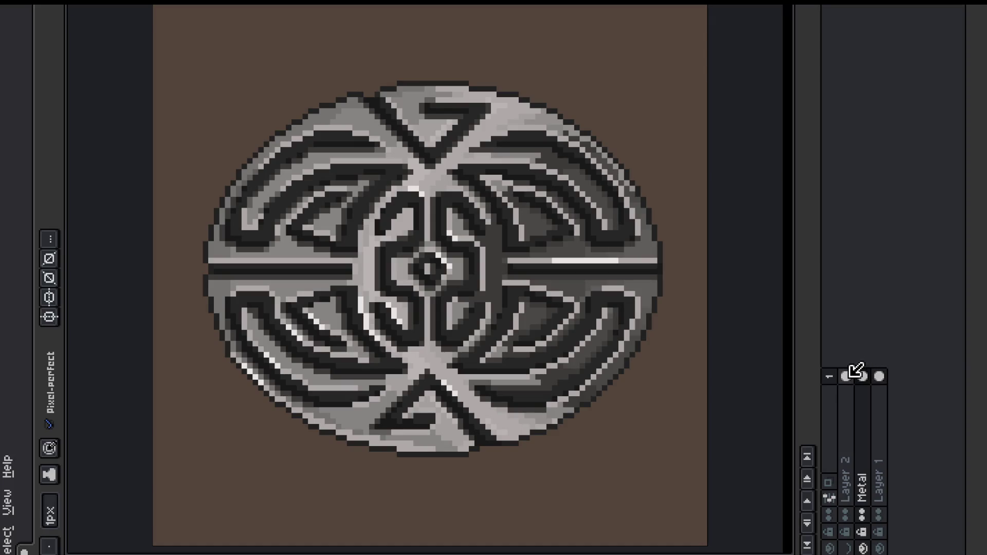
- Select the pendant outline from Layer 2, offset the selection, and add a new layer beneath Metal
left_click(846, 377, "ctrl")
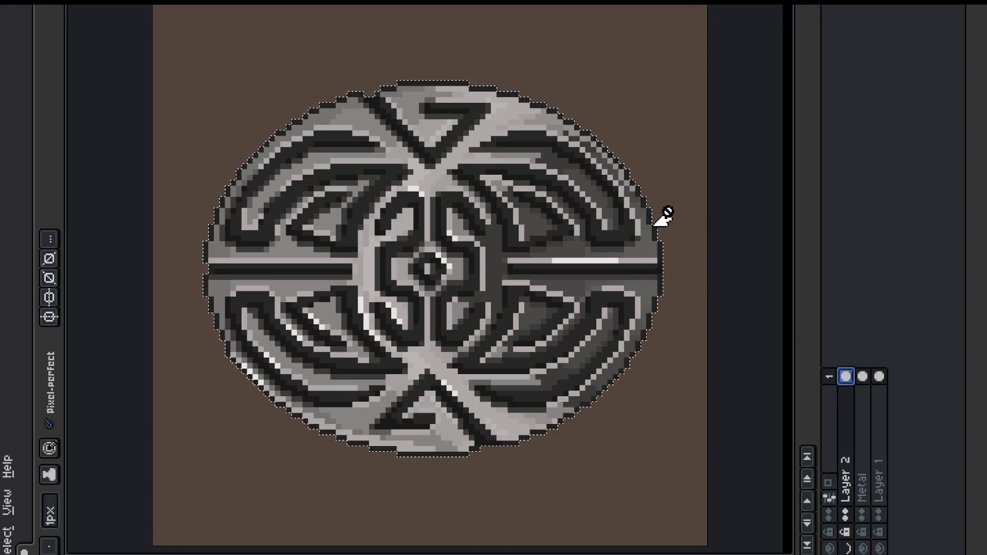
key("ctrl+t")
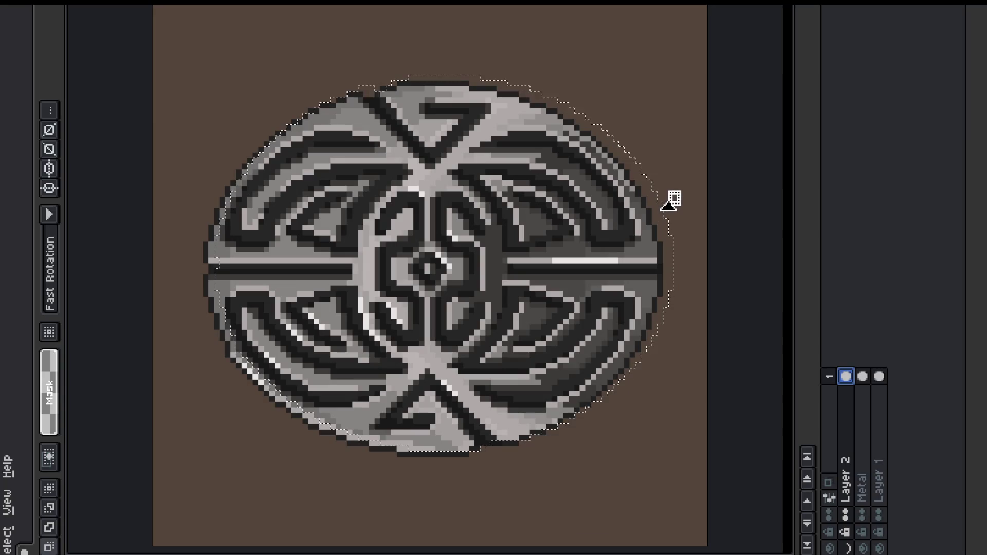
key("ctrl+t")
left_click(877, 412)
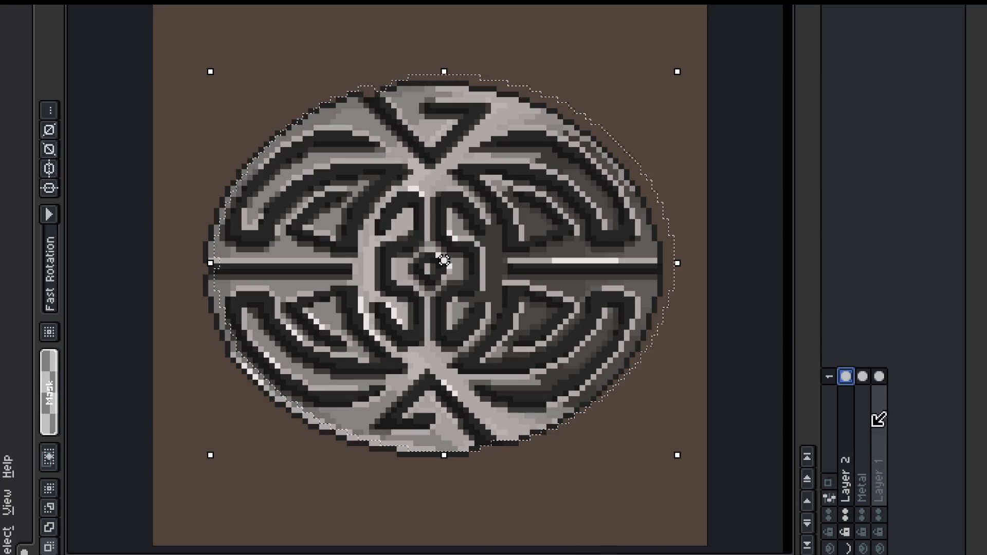
key("shift+n")
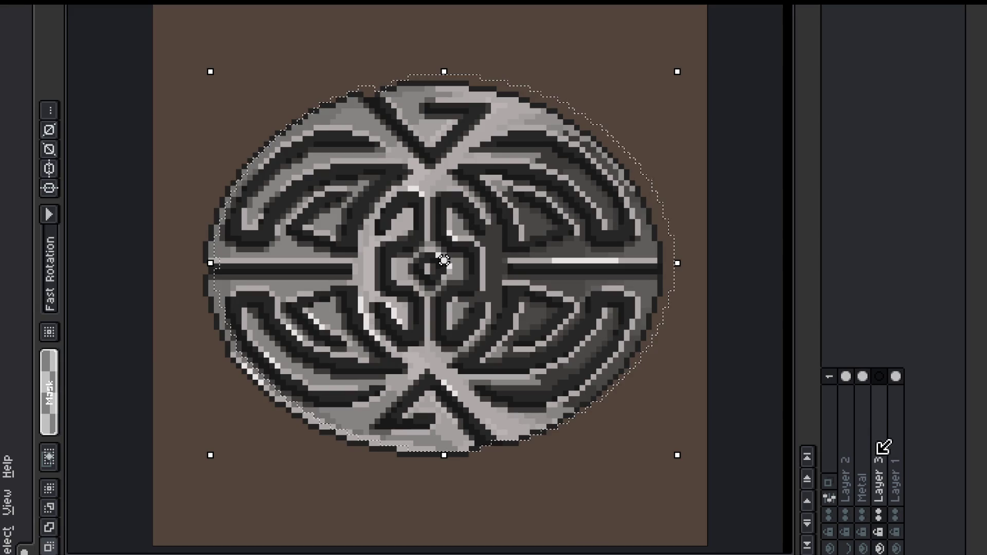
- Name the new layer shadow and lower its opacity to just under 40%
double_click(879, 460)
type("shadow")
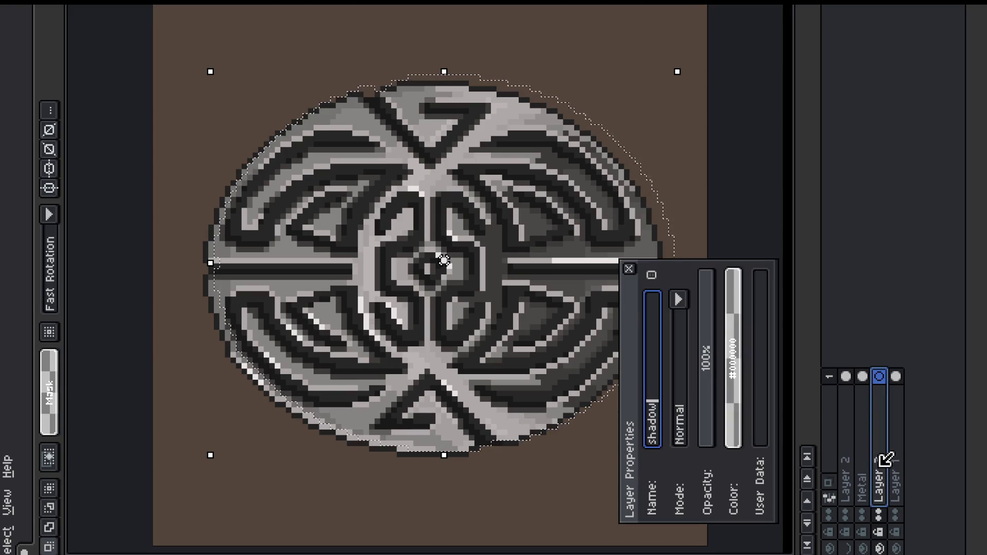
key("Return")
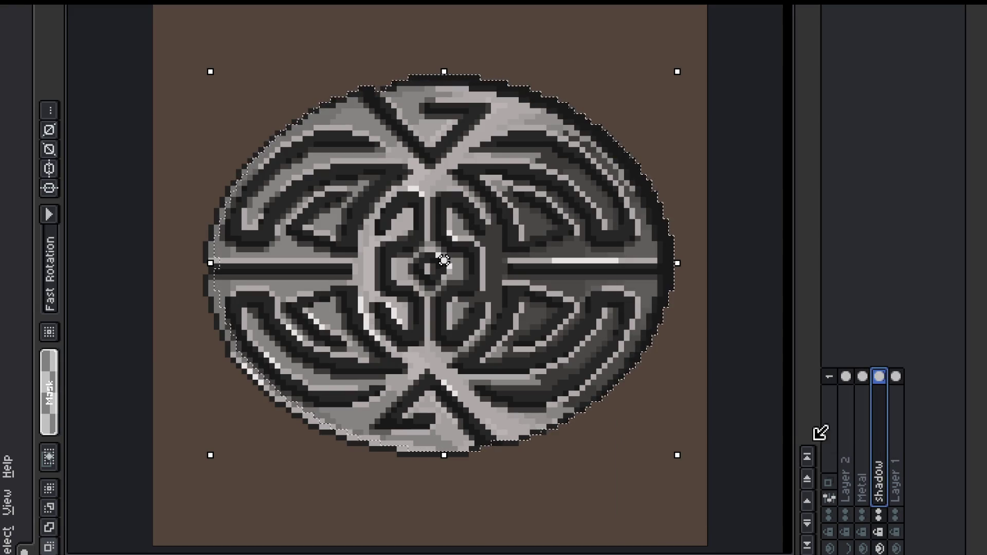
double_click(887, 467)
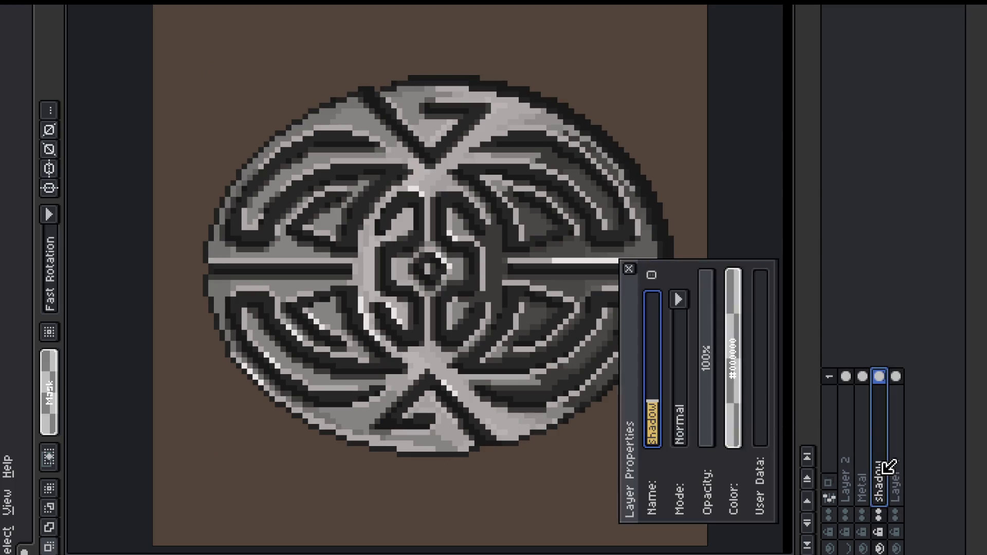
left_click(714, 321)
left_click(718, 369)
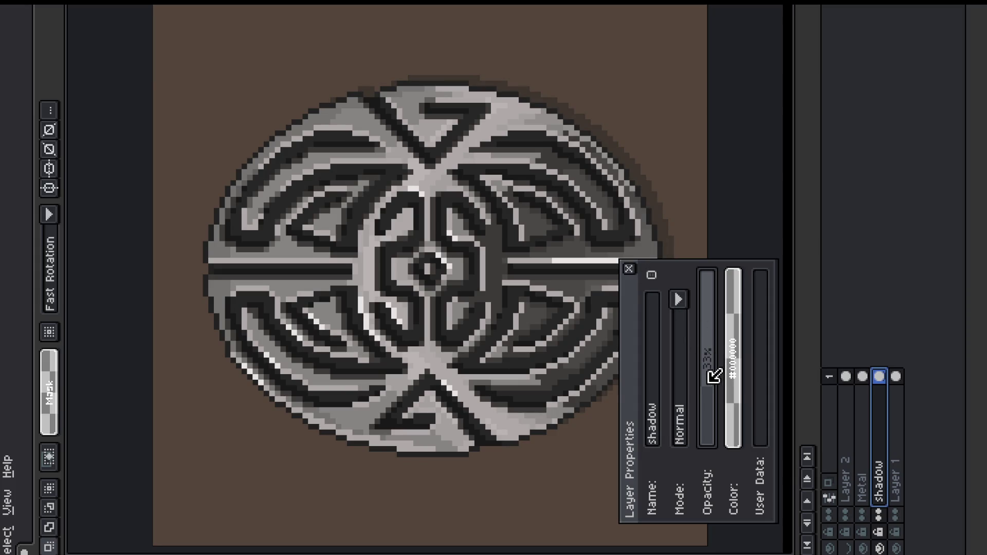
left_click(711, 372)
left_click(629, 270)
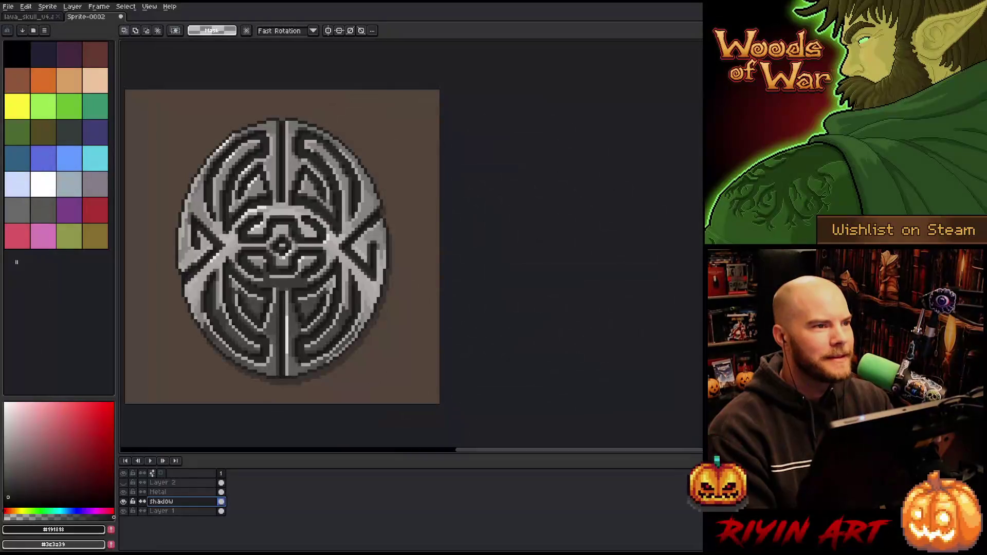
scroll(403, 197, "up", 1)
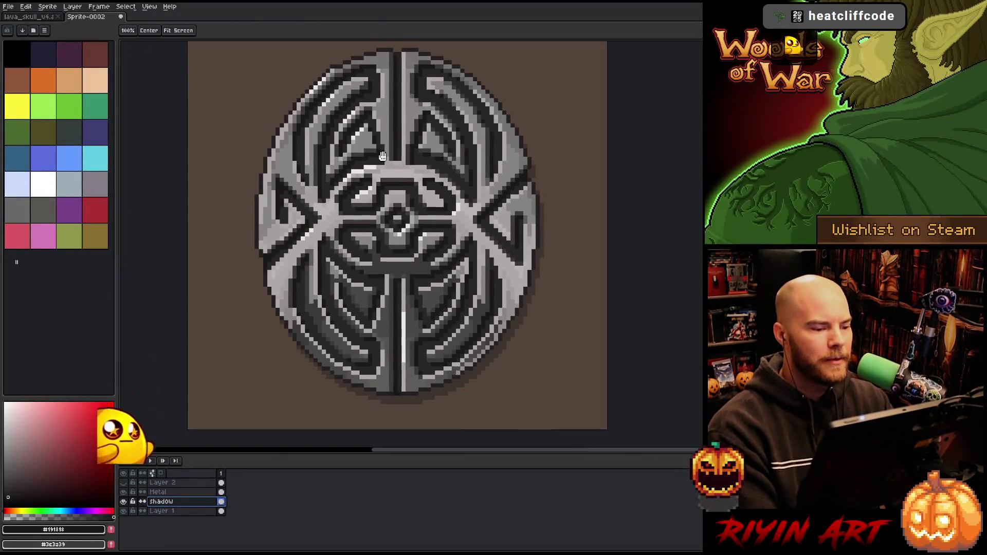
key("Tab")
scroll(406, 197, "up", 2)
scroll(412, 197, "down", 1)
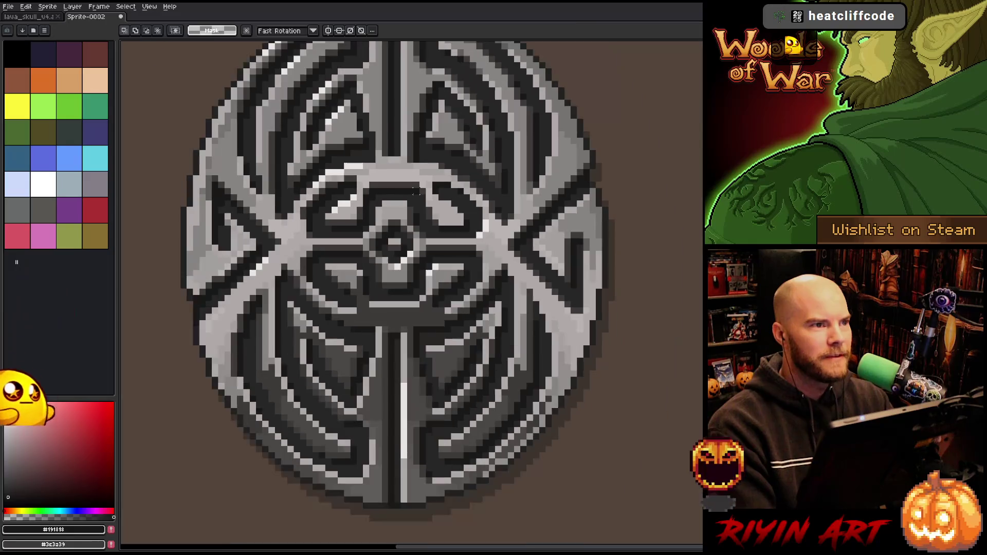
scroll(416, 197, "down", 1)
key("space")
scroll(438, 262, "up", 1)
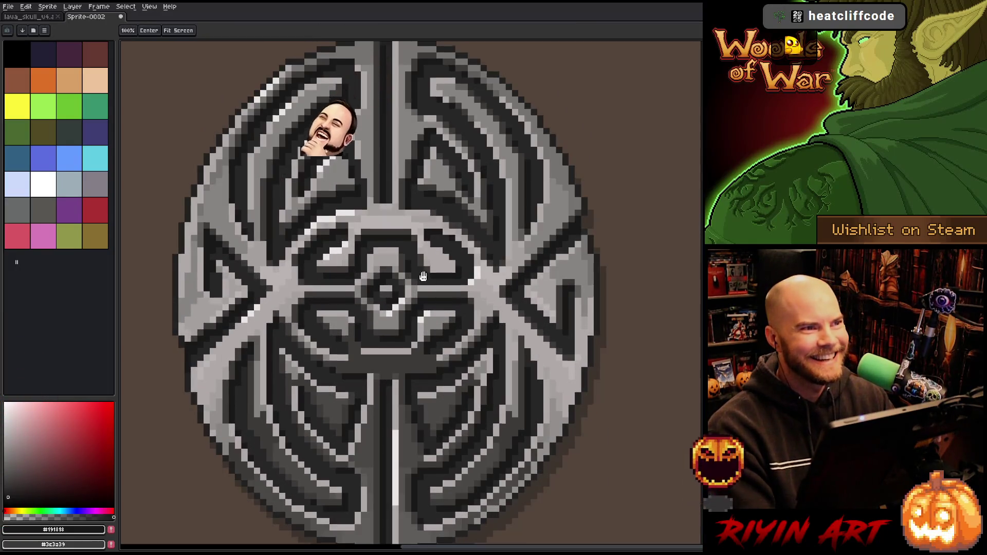
scroll(438, 263, "down", 1)
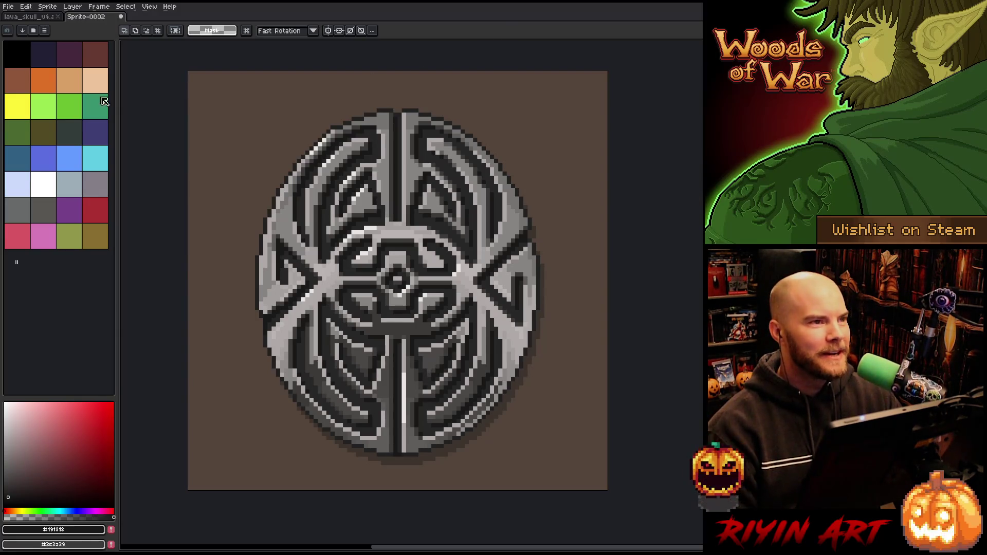
left_click(7, 7)
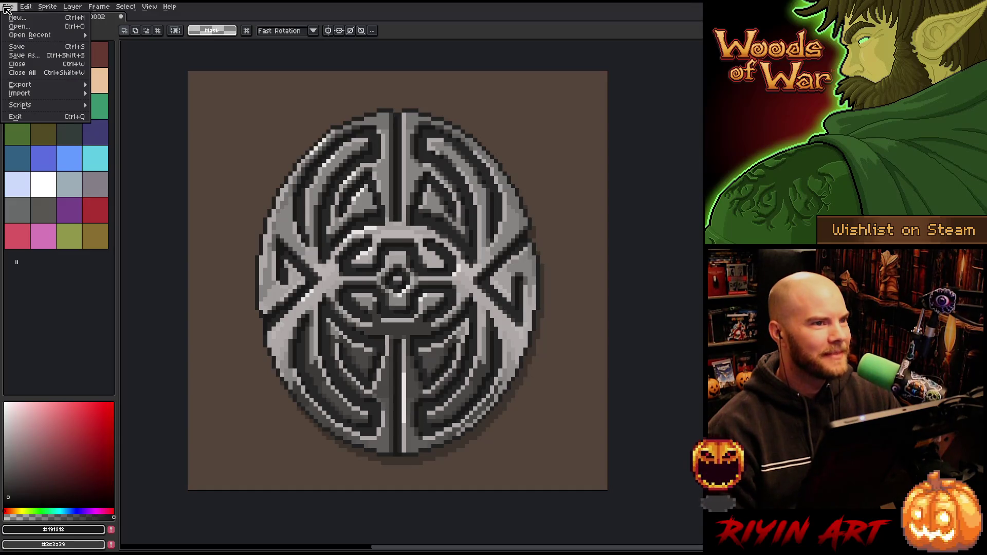
- In Save As, enter MetalPendant as the file name and choose the aseprite file type
mouse_move(57, 87)
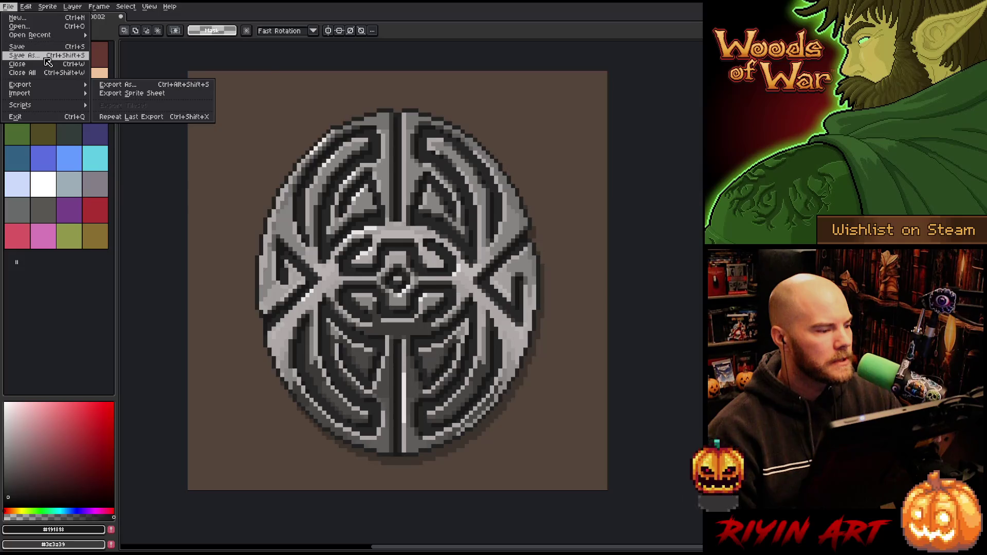
left_click(48, 60)
type("MetalPendant")
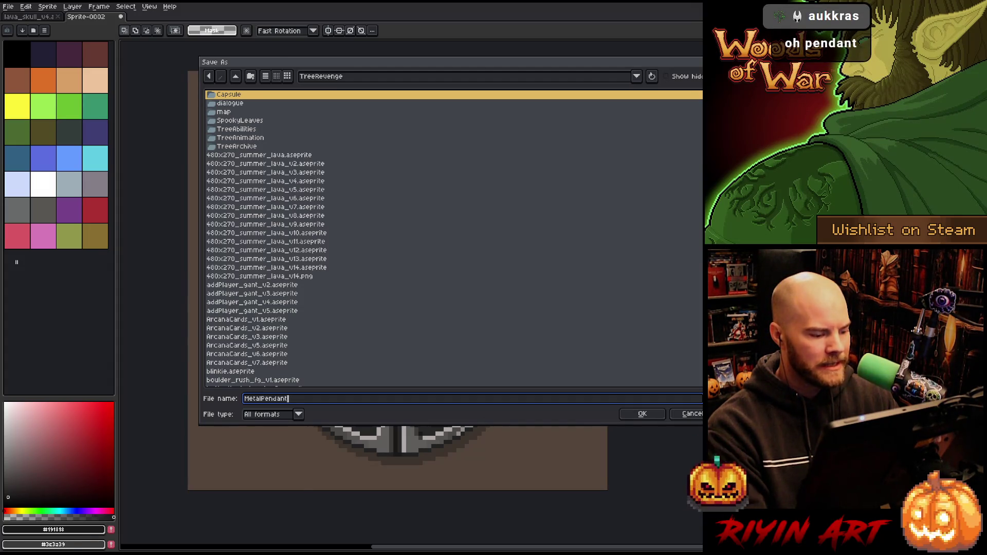
left_click(297, 414)
left_click(272, 442)
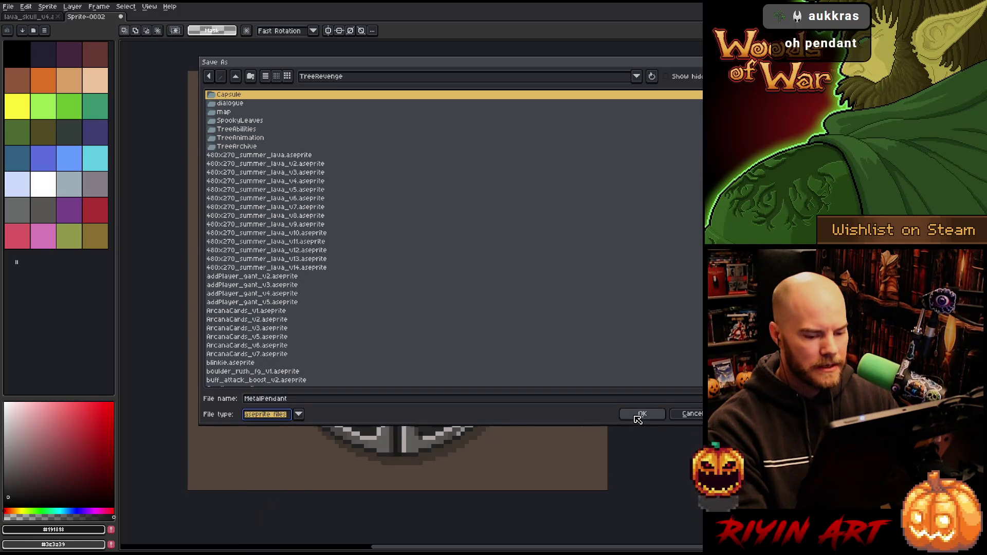
left_click(643, 411)
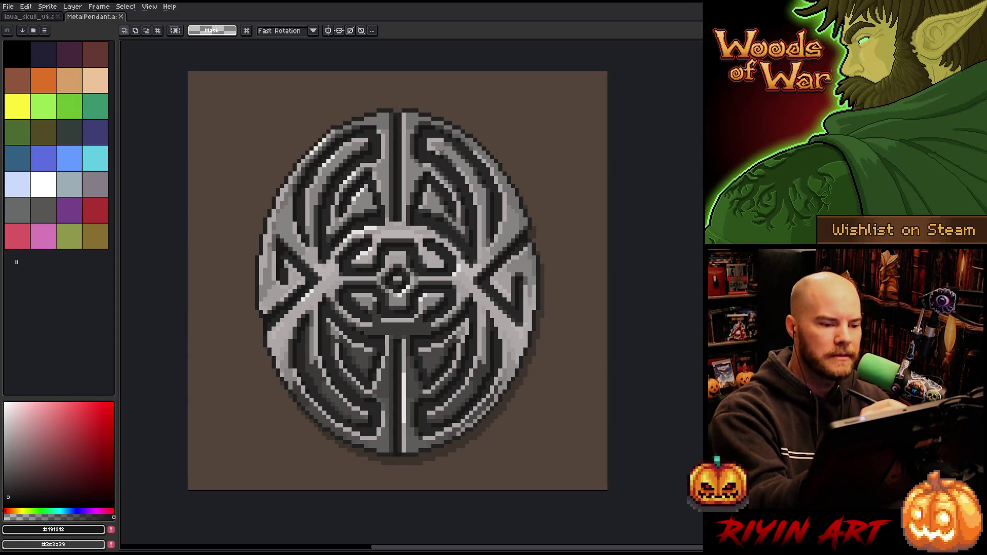
key("b")
left_click(439, 150, "alt")
key("v")
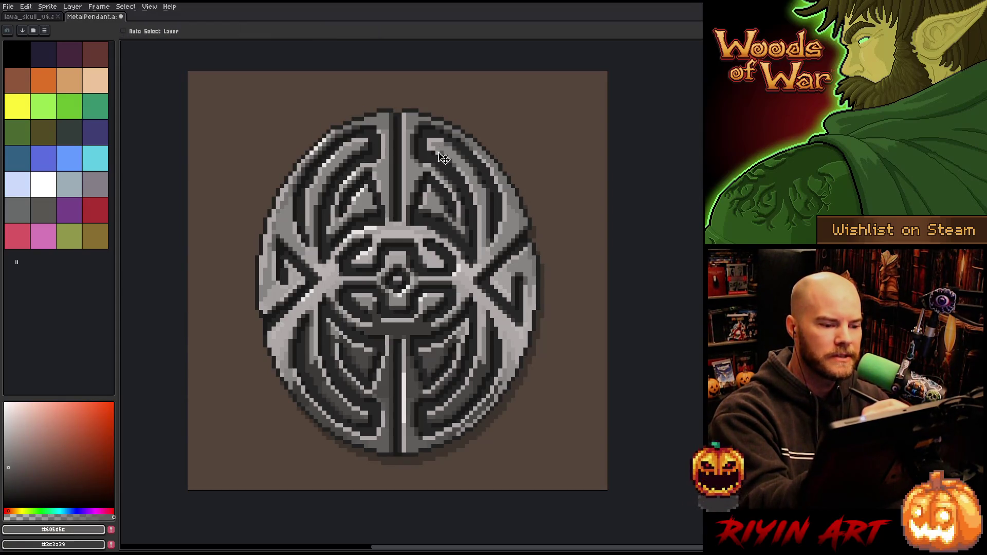
key("b")
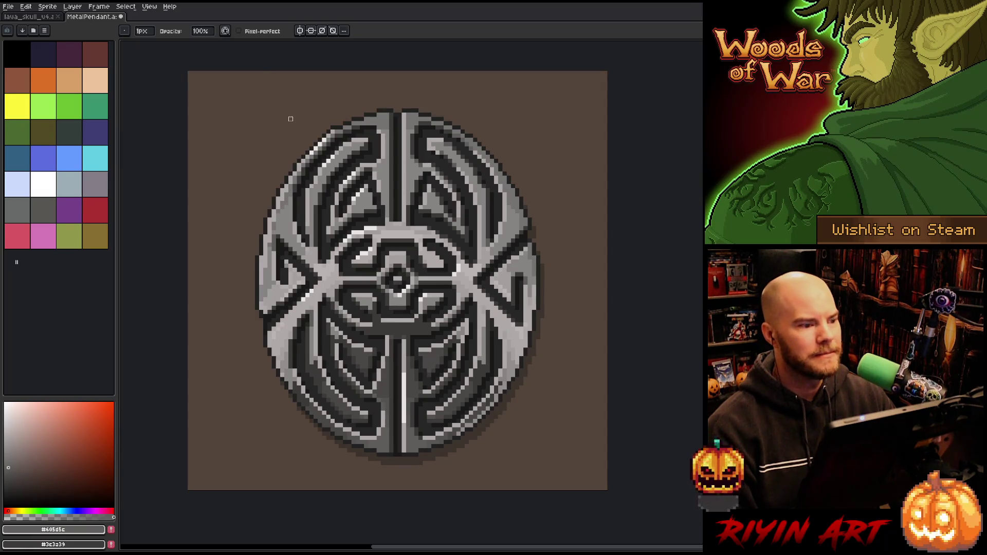
key("ctrl+s")
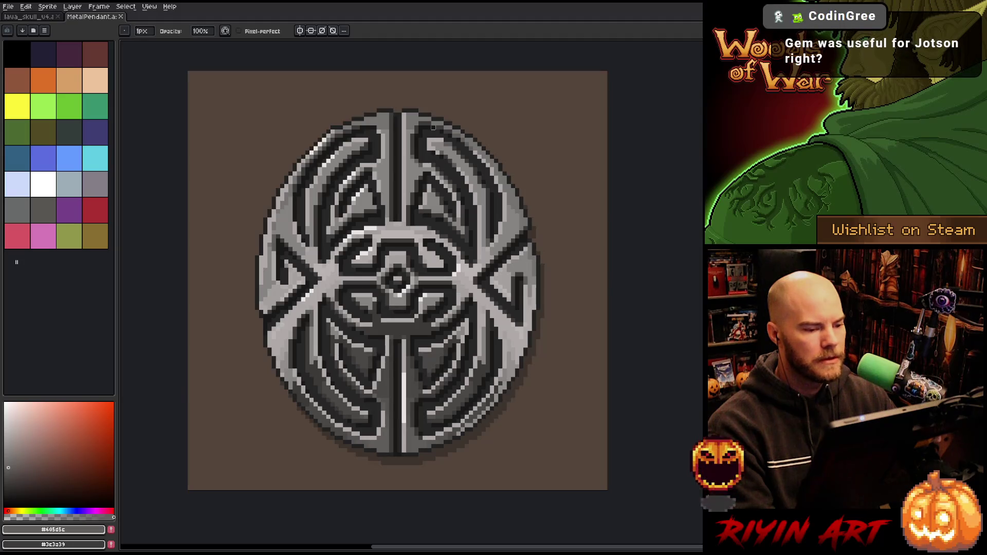
scroll(426, 188, "up", 2)
scroll(426, 188, "down", 3)
scroll(427, 189, "up", 3)
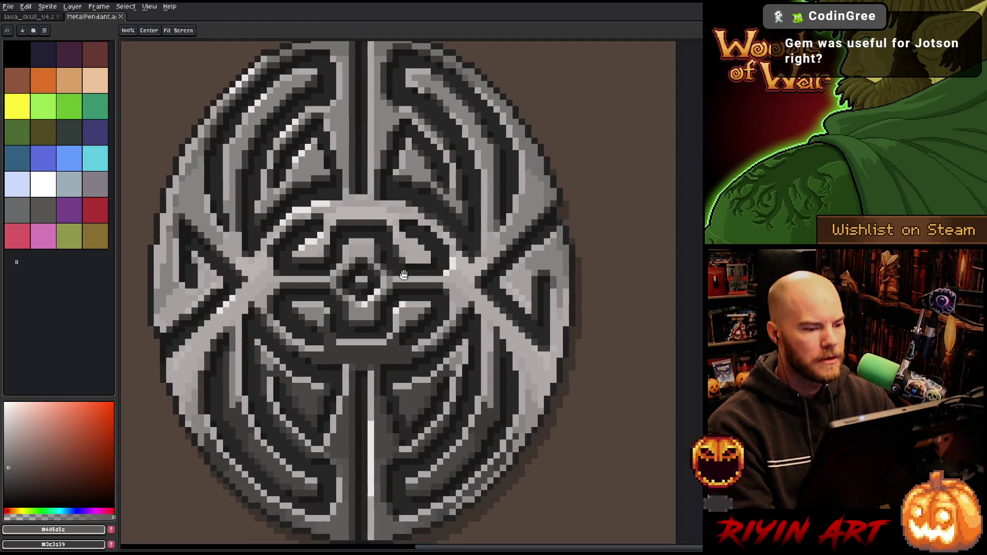
scroll(322, 280, "down", 2)
left_click_drag(322, 280, 358, 282)
scroll(408, 308, "up", 1)
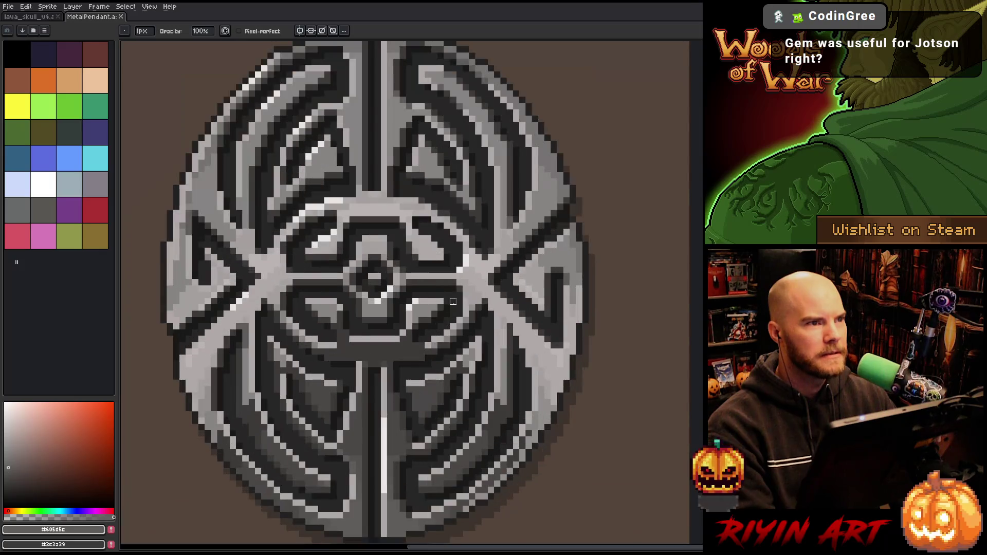
scroll(459, 307, "down", 1)
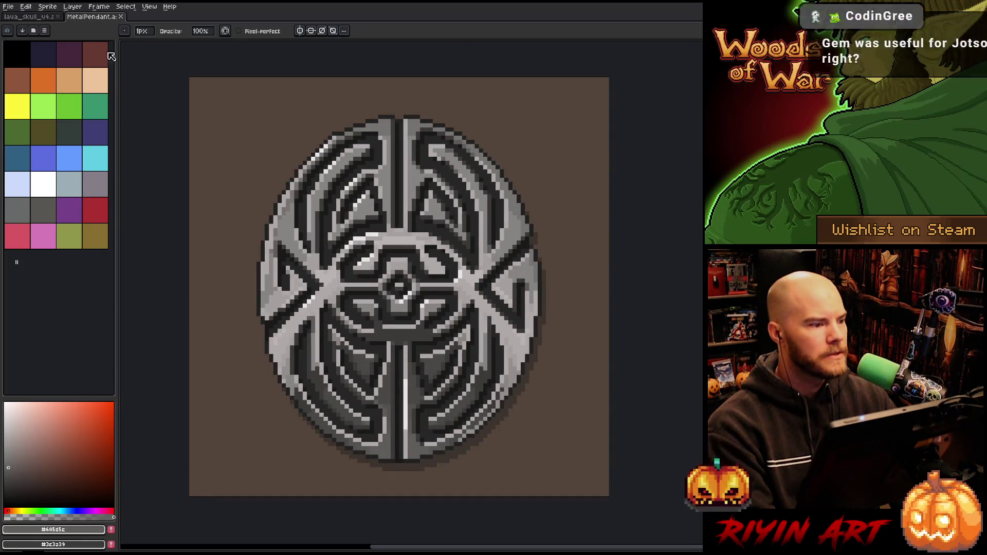
left_click(121, 17)
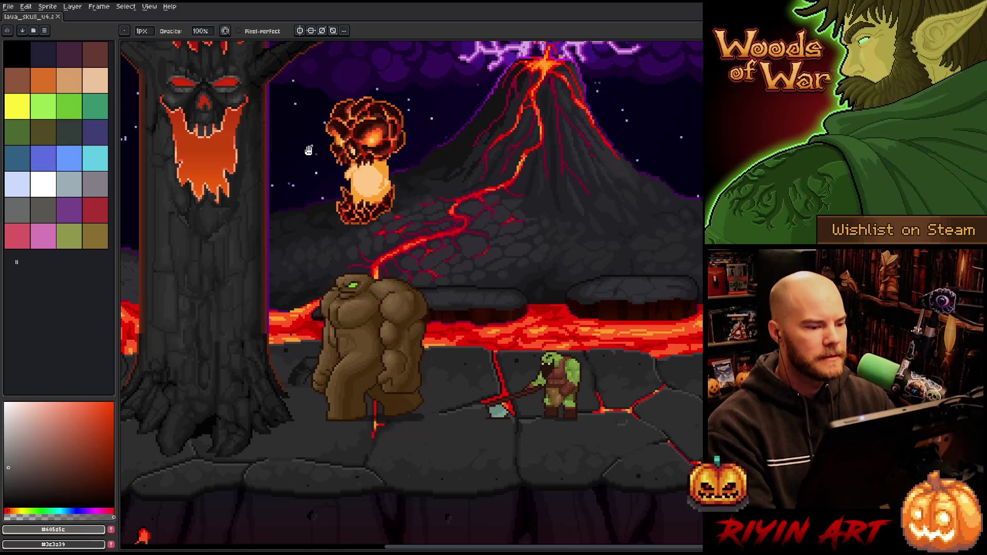
- Show the animation timeline, zoom and pan onto the lava skull, and go to frame 1
key("Tab")
scroll(348, 209, "up", 1)
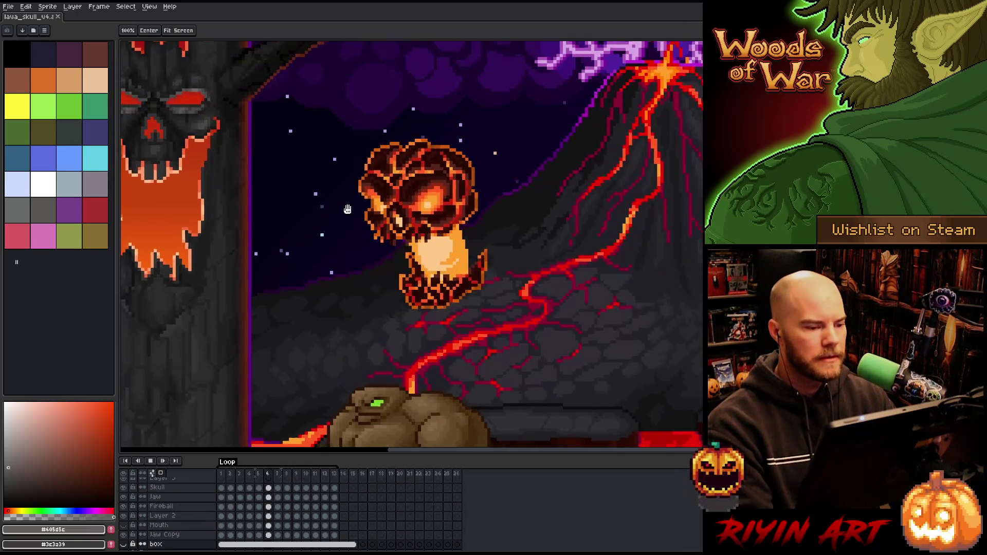
left_click_drag(348, 209, 336, 229)
scroll(334, 212, "up", 1)
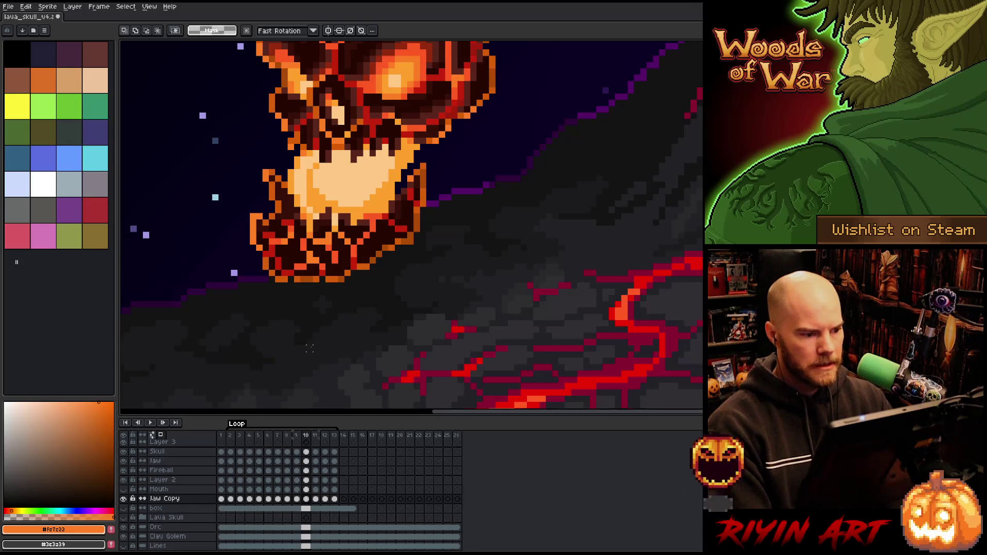
scroll(308, 348, "down", 3)
scroll(319, 329, "up", 3)
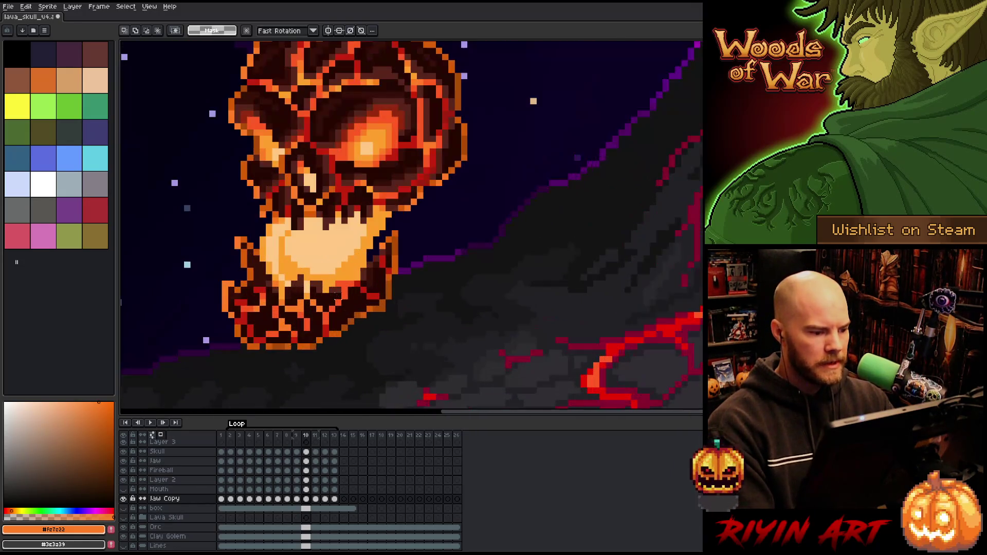
left_click(223, 499)
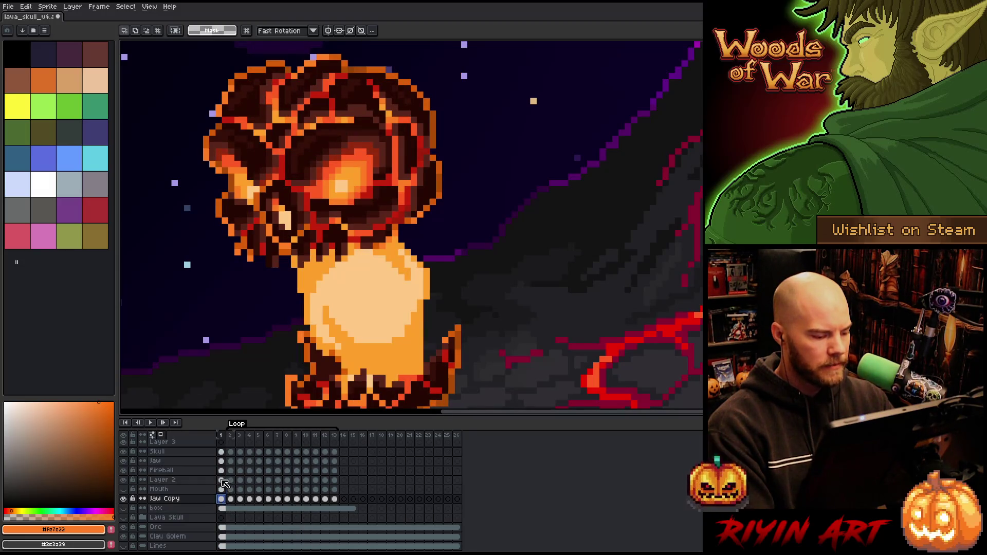
- Select Layer 2 in frame 1, toggle its visibility, rename it 'light stretch', and save
left_click(222, 481)
left_click(124, 480)
left_click(123, 480)
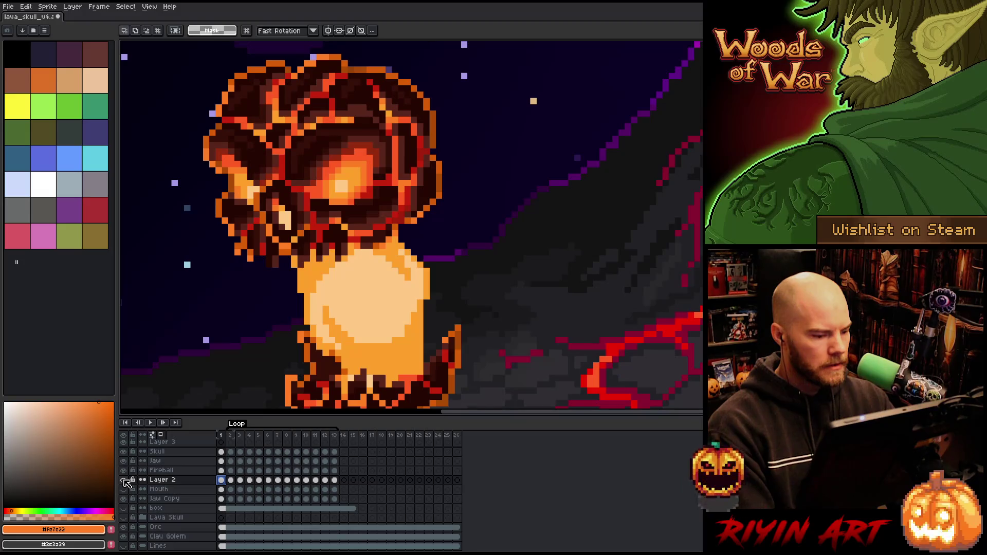
double_click(168, 481)
type("light stretch")
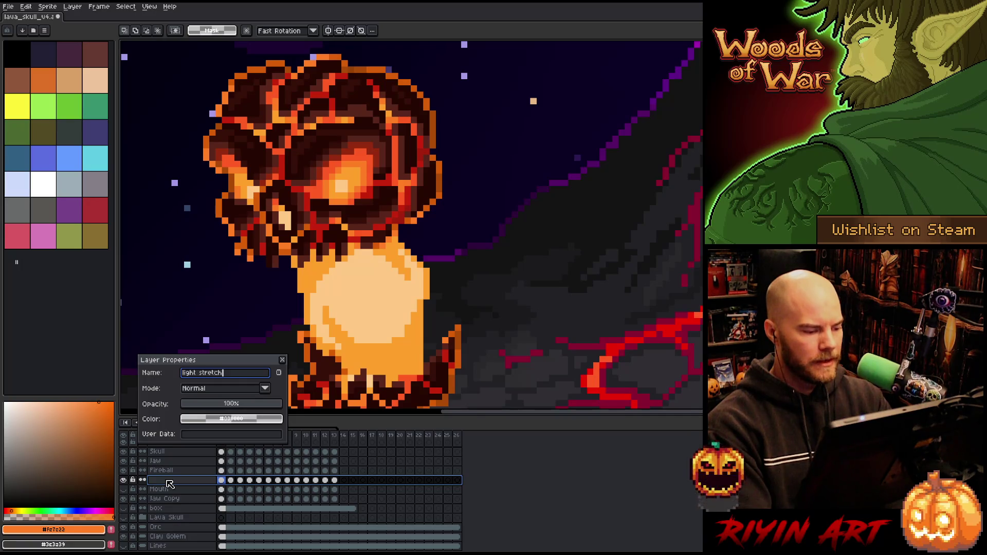
key("Return")
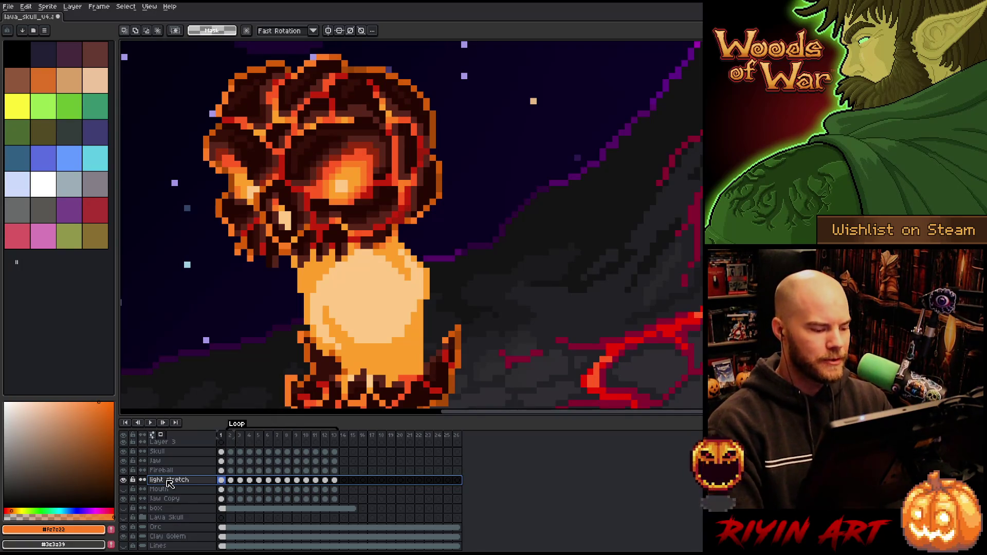
key("ctrl+s")
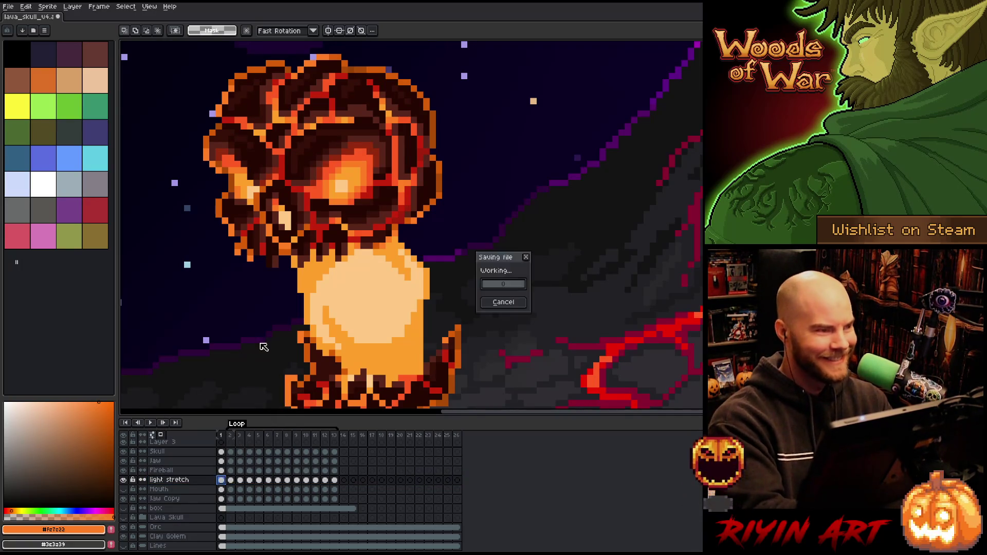
- Sample the light and deeper oranges from the skull, add a glow pixel to its right, then go to frame 2
mouse_move(361, 265)
left_mouse_down()
mouse_move(414, 209)
mouse_move(424, 247)
left_mouse_up()
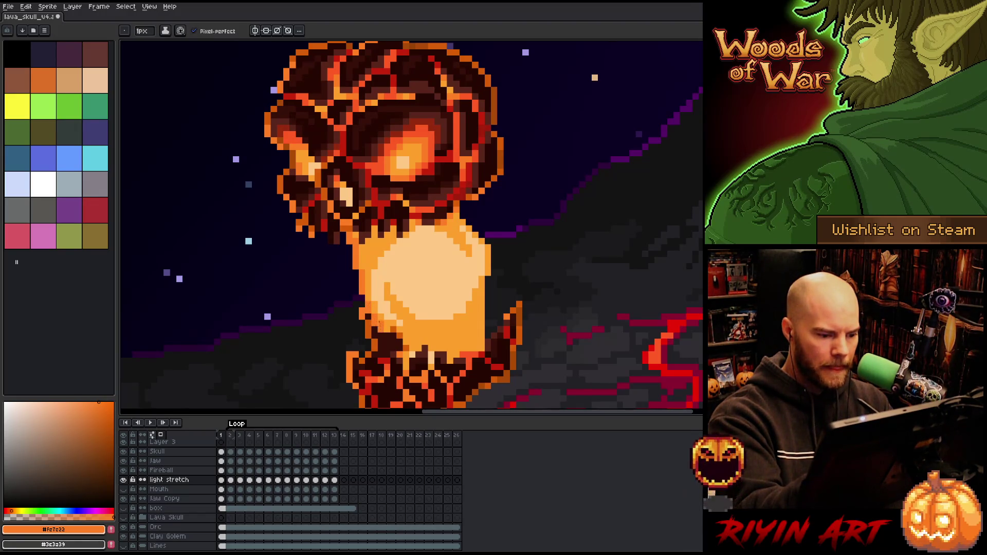
left_click(395, 334, "alt")
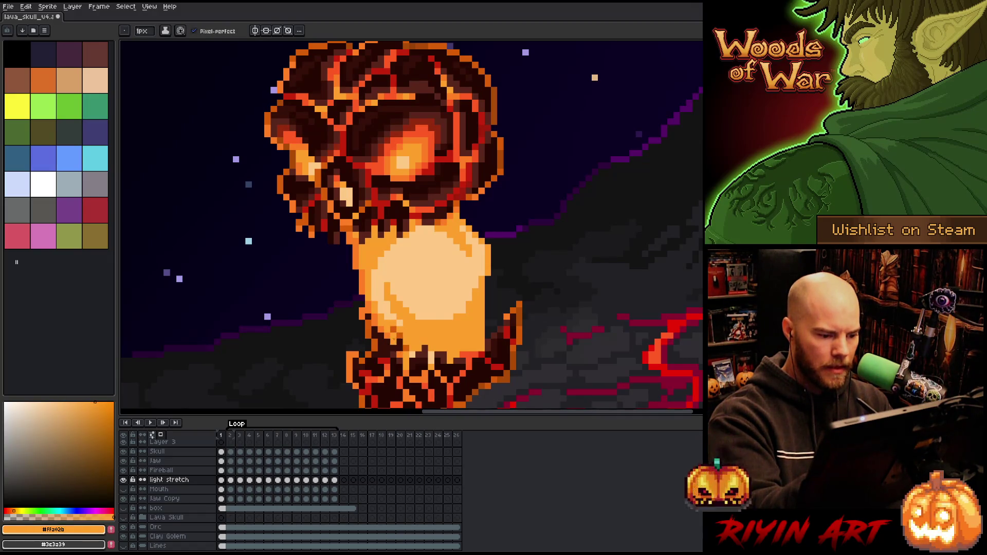
left_click(394, 332, "alt")
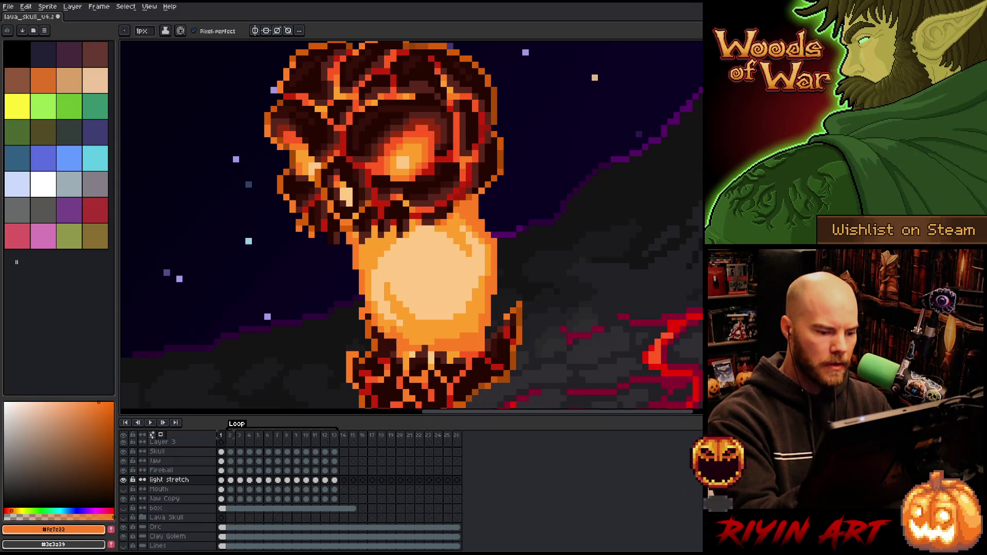
left_click(524, 146)
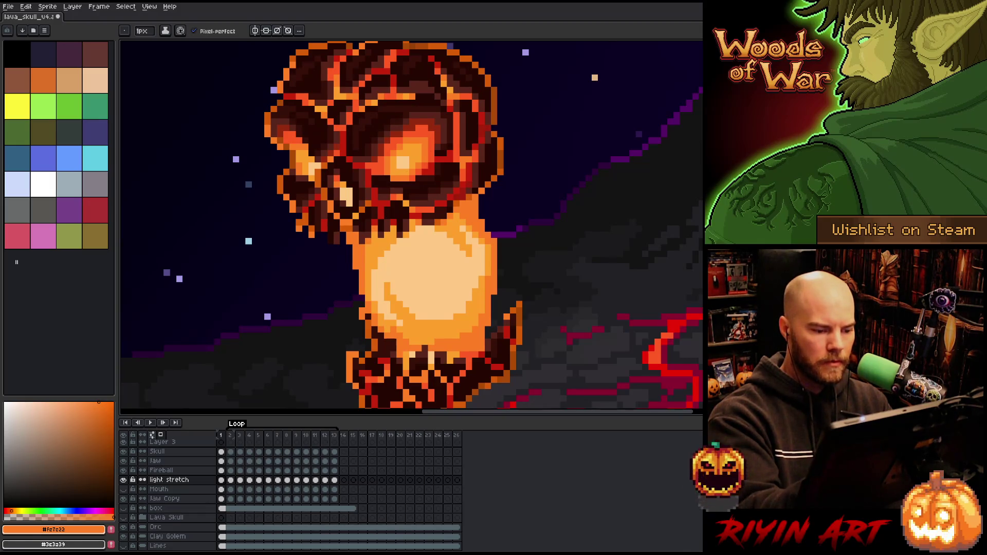
key("Right")
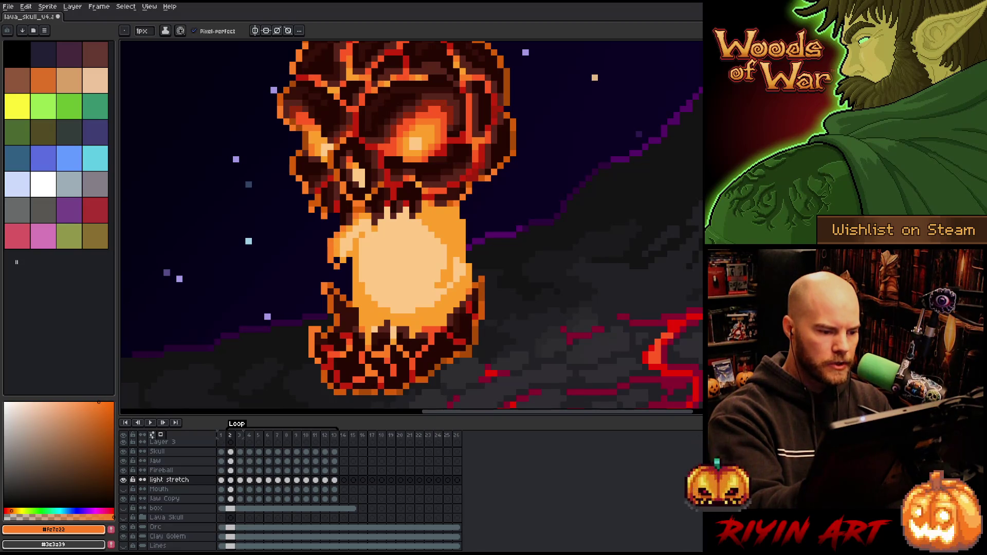
- Sample light and deeper oranges in frame 2 and save, briefly checking the Fireball layer before returning to light stretch
left_click(337, 259, "alt")
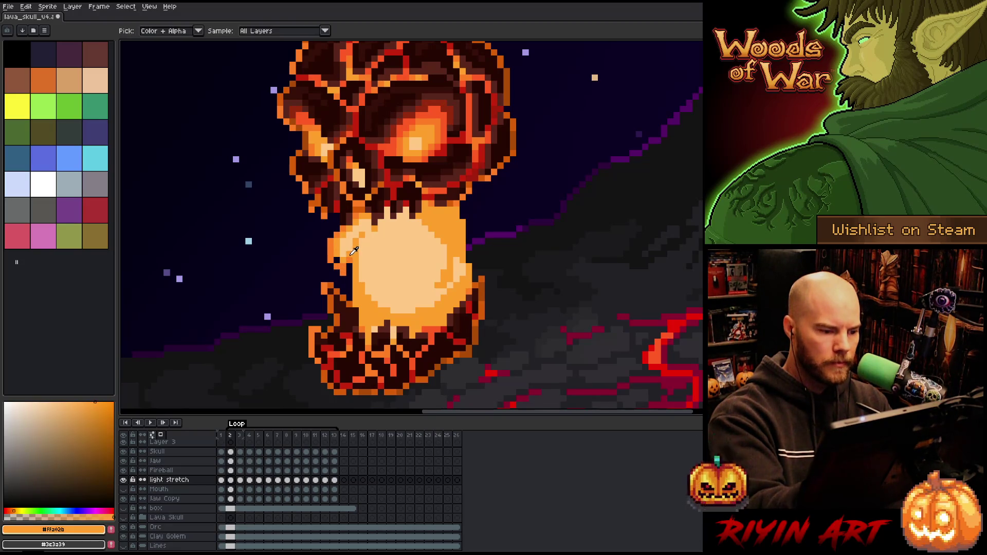
left_click(337, 252, "alt")
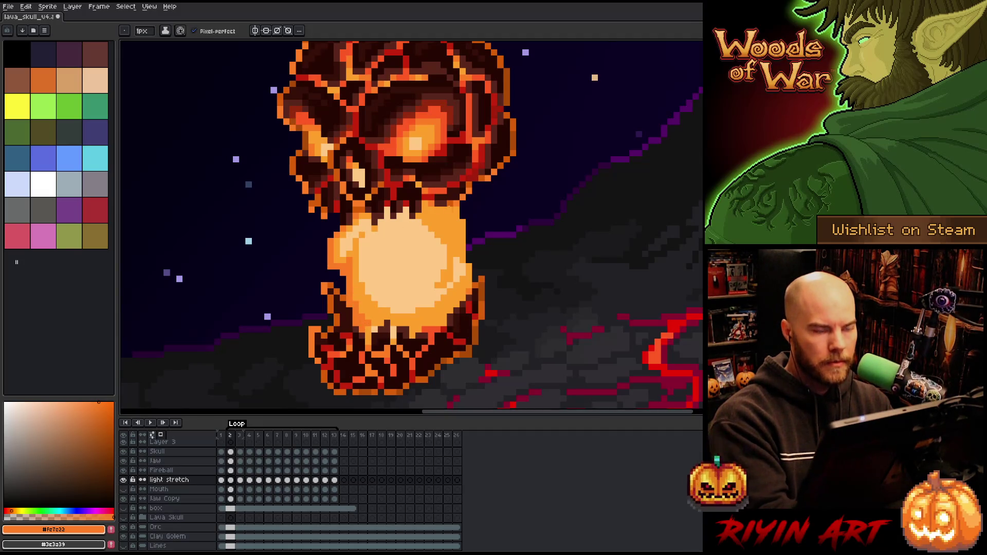
key("ctrl+s")
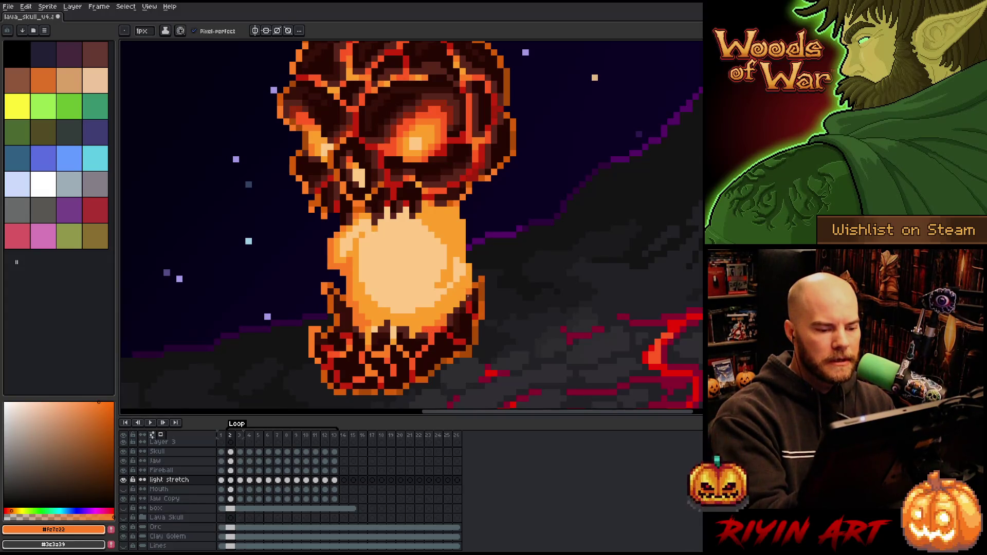
key("i")
left_click(470, 267, "alt")
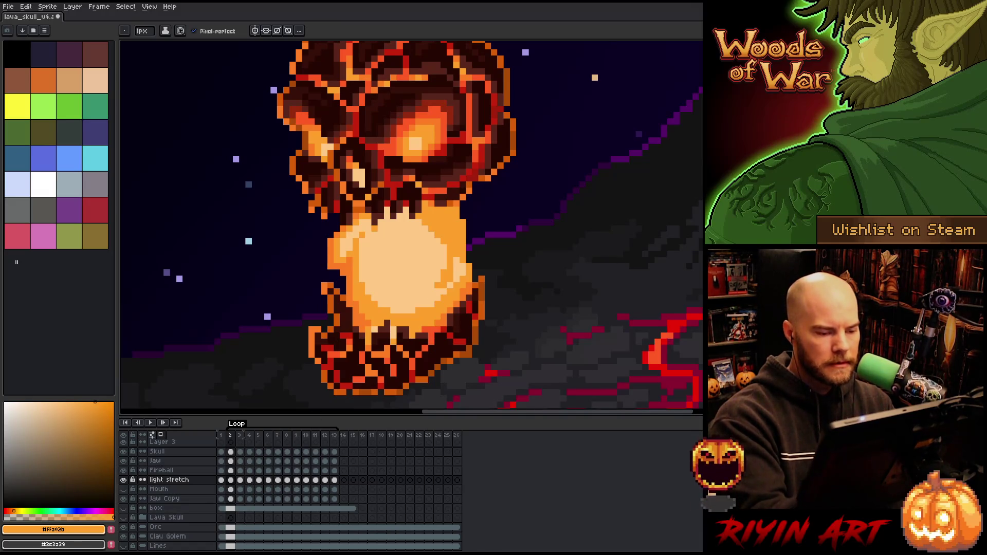
left_click(230, 470)
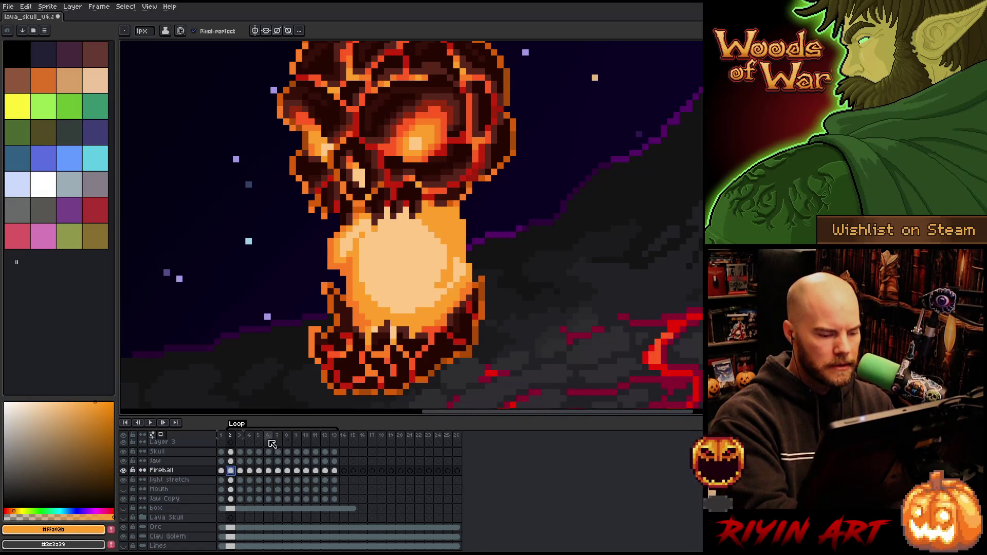
key("e")
key("b")
left_click(446, 293, "alt")
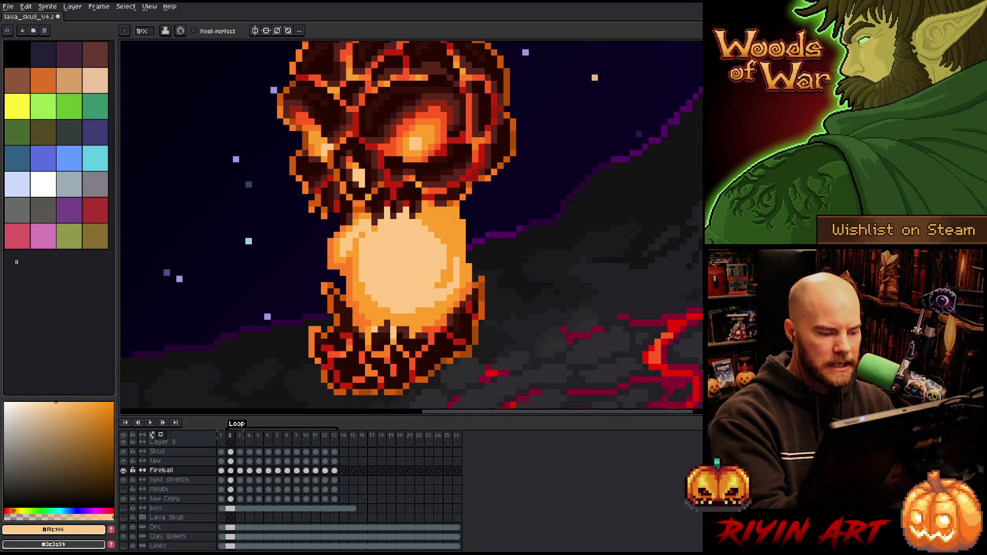
left_click(230, 480)
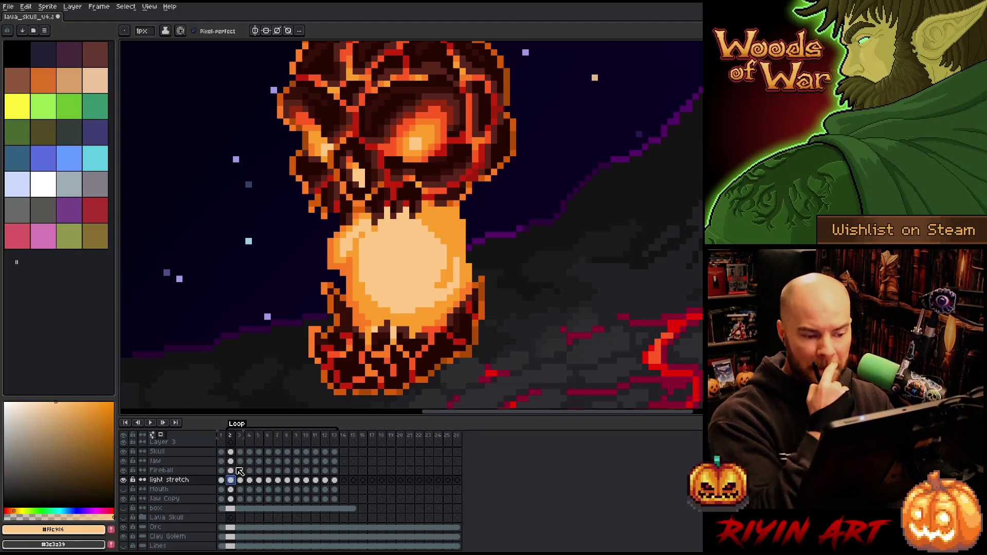
left_click(469, 285, "alt")
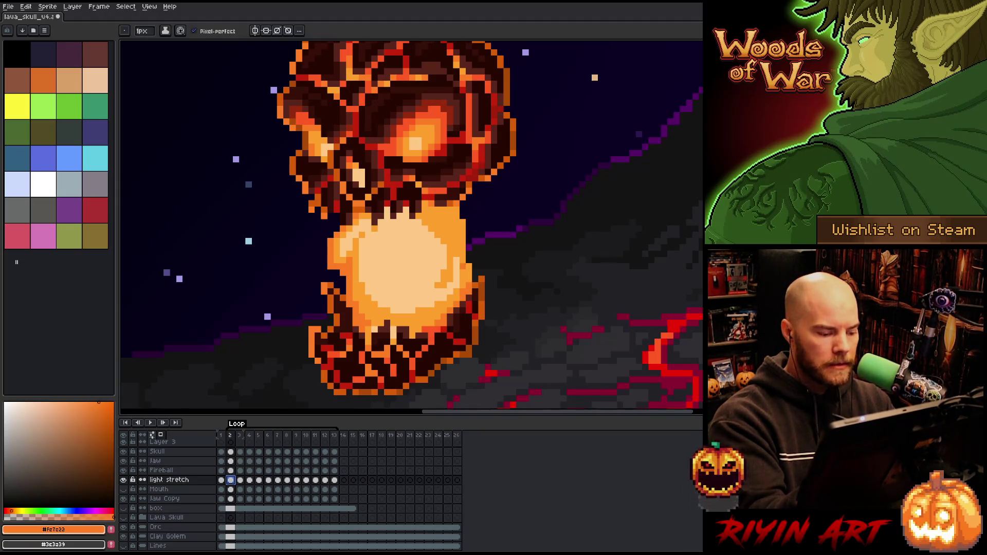
left_click(469, 254)
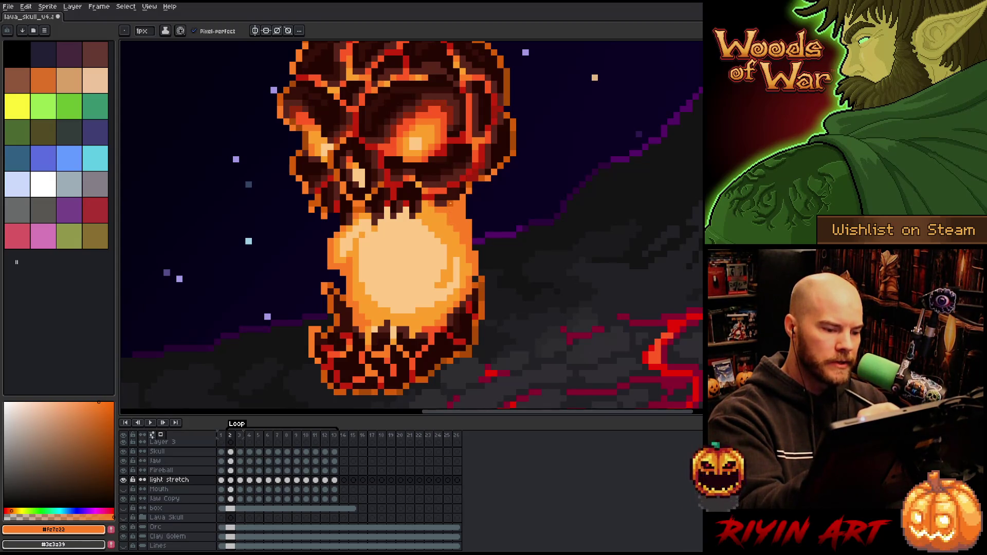
- Add orange glow pixels below the jaw and on the skull's right side, save, and advance to frame 3
left_click(431, 159, "alt")
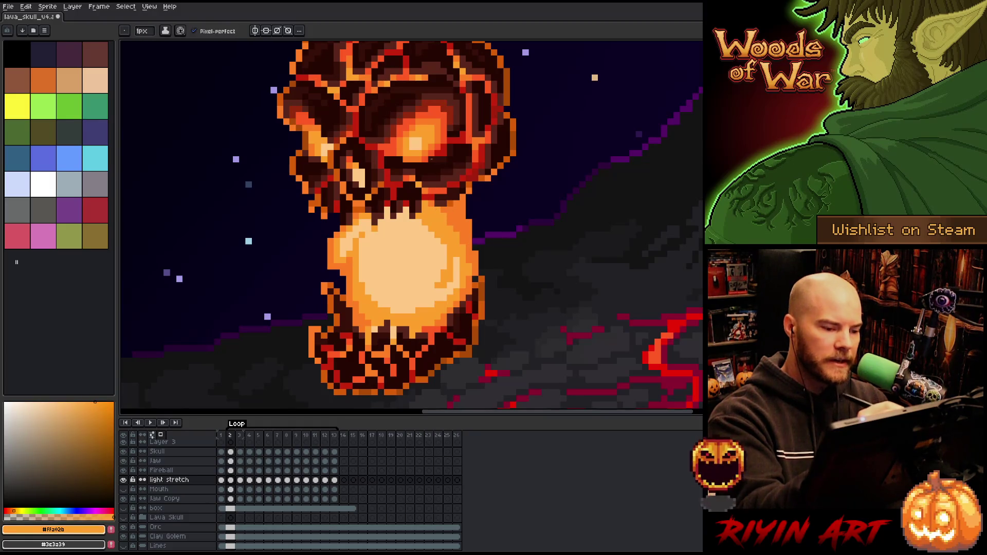
left_click(427, 206, "alt")
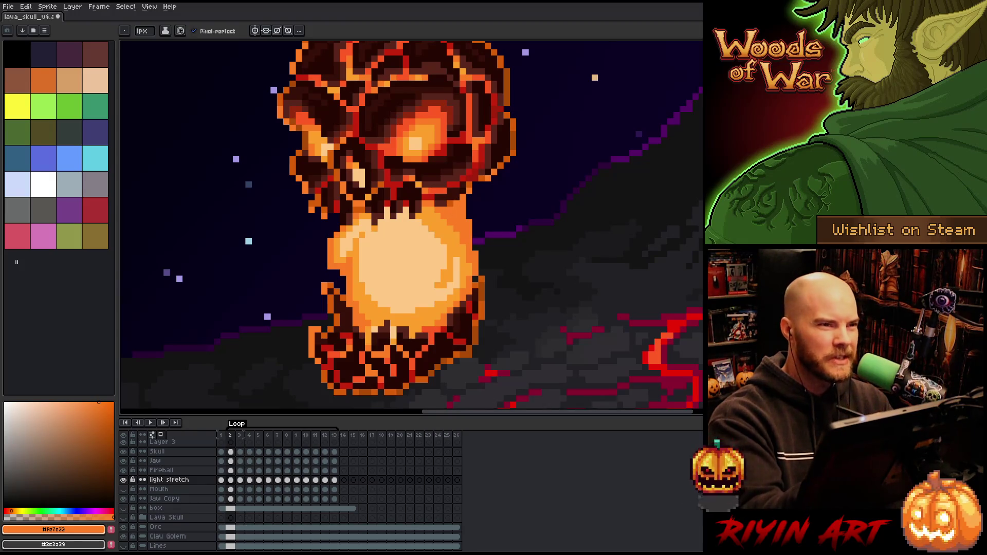
key("ctrl+s")
left_click(432, 213)
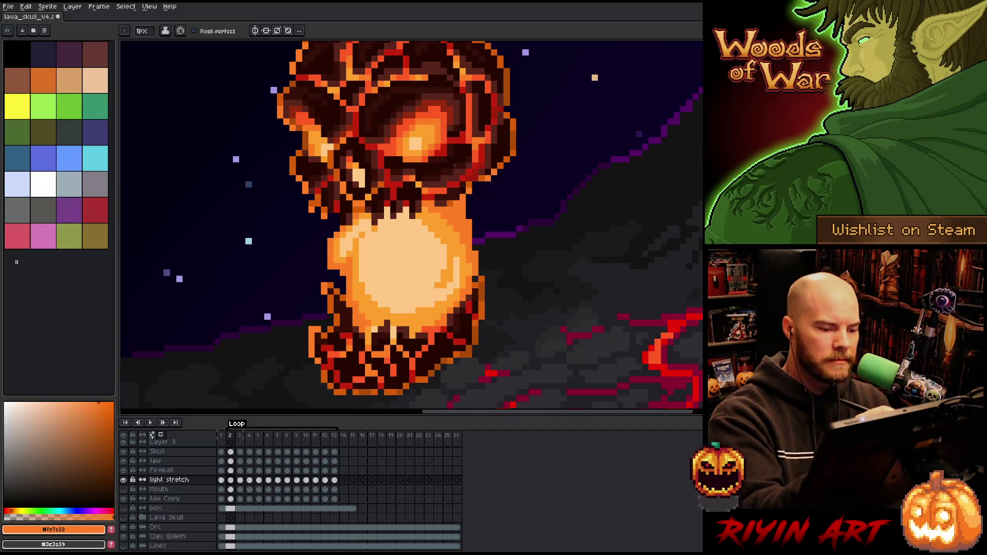
left_click(463, 284, "alt")
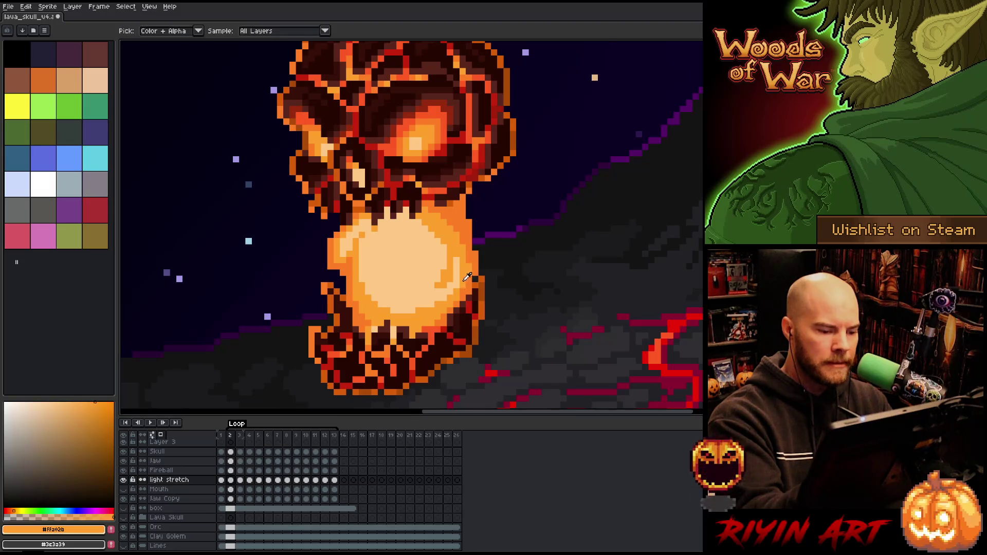
left_click(476, 216)
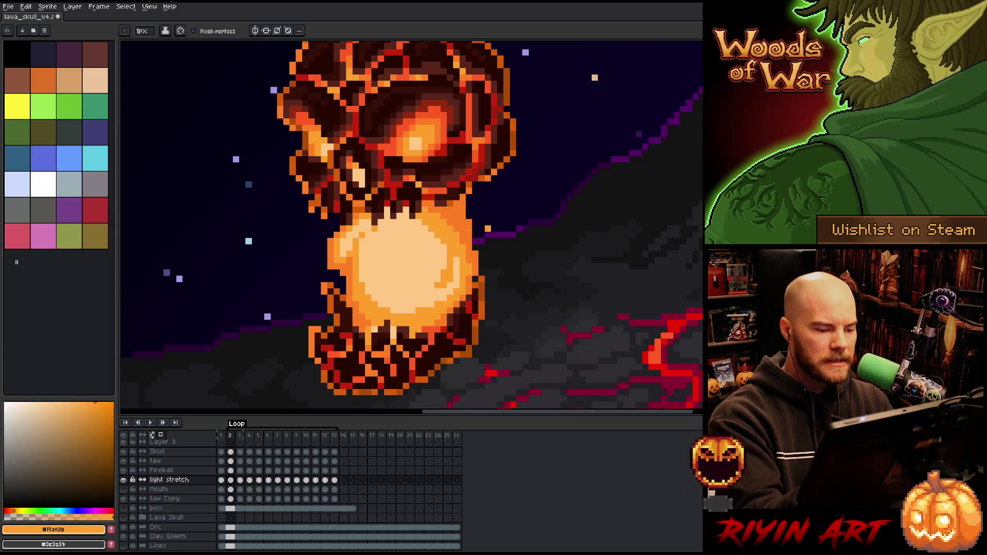
key("ctrl+s")
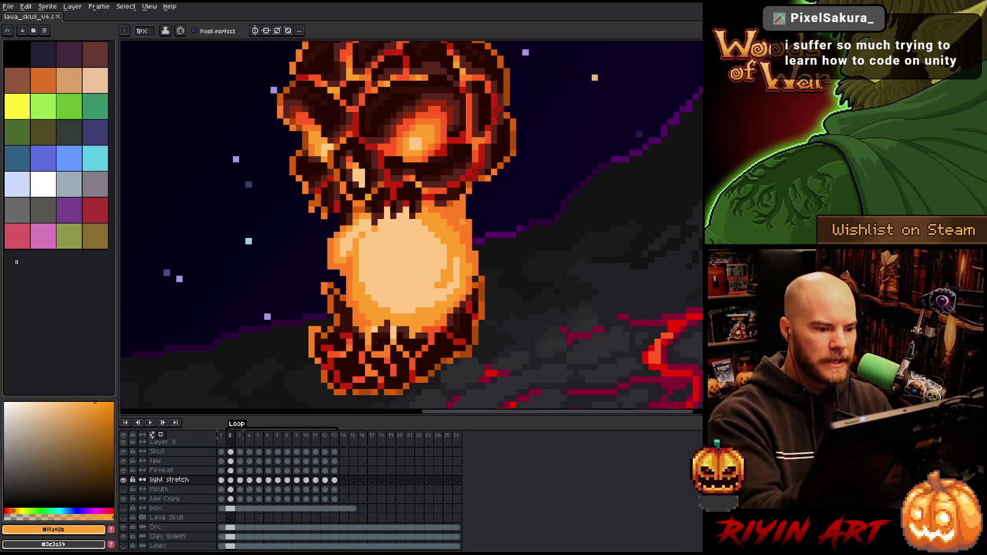
left_click(345, 222, "alt")
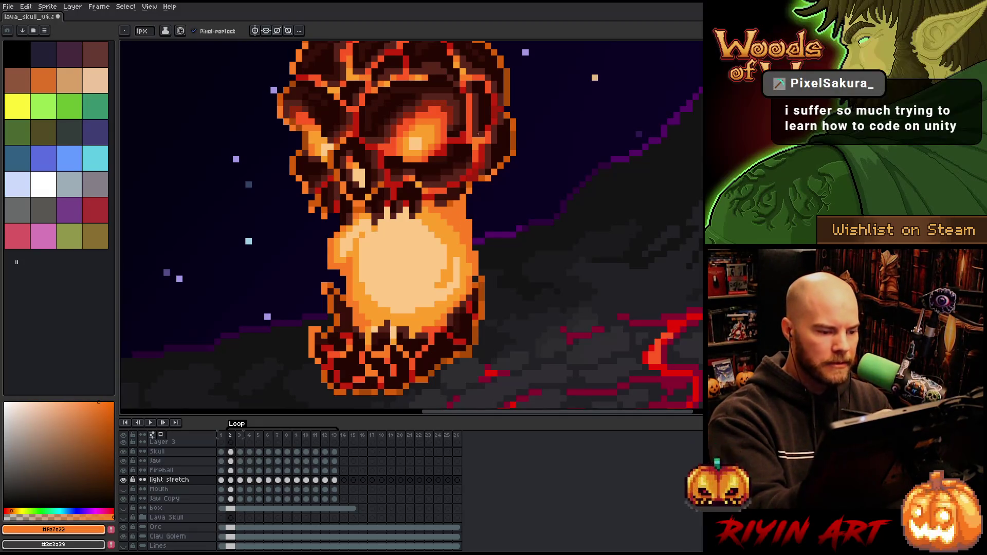
key("Right")
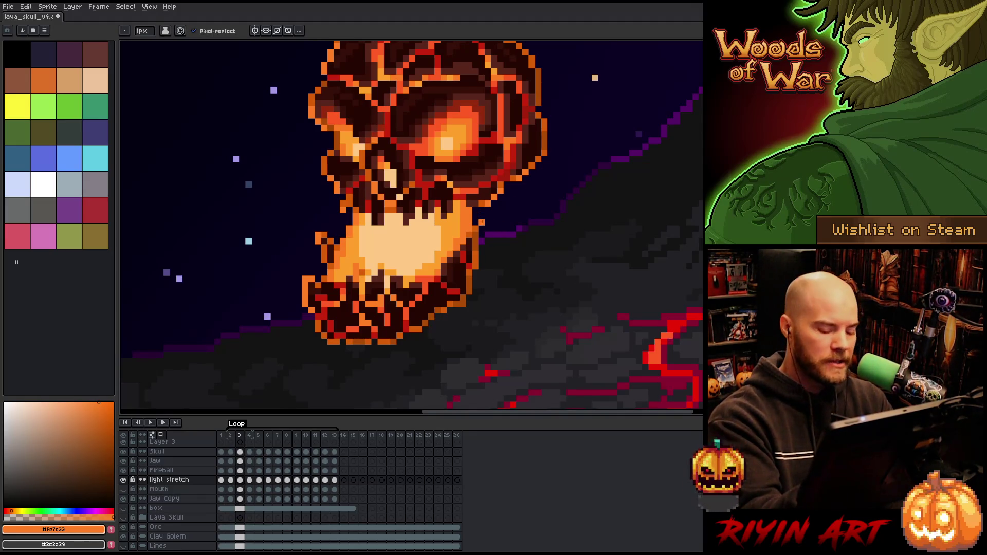
- Step from frame 3 to frame 7, flipping between frames 5 and 6 to compare the poses
key("Right")
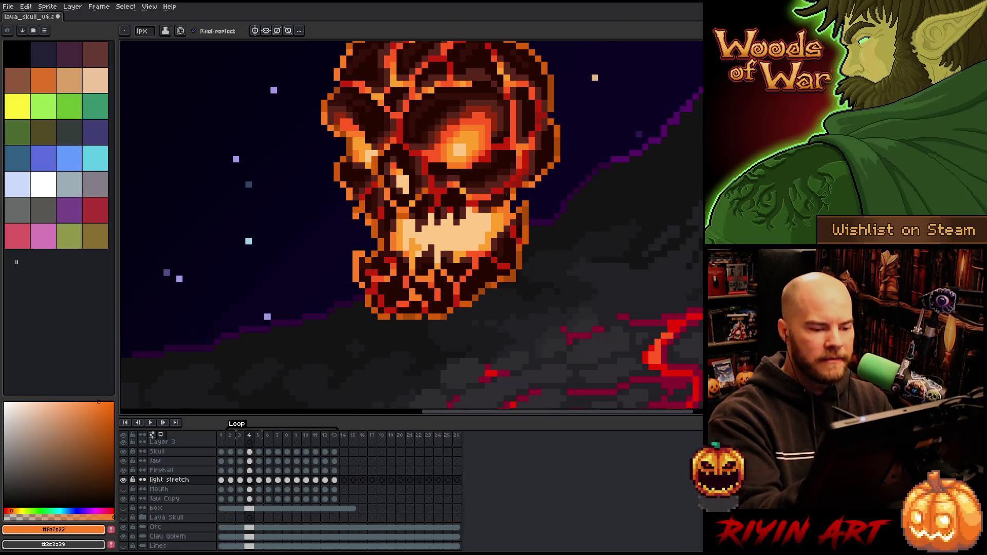
key("Right")
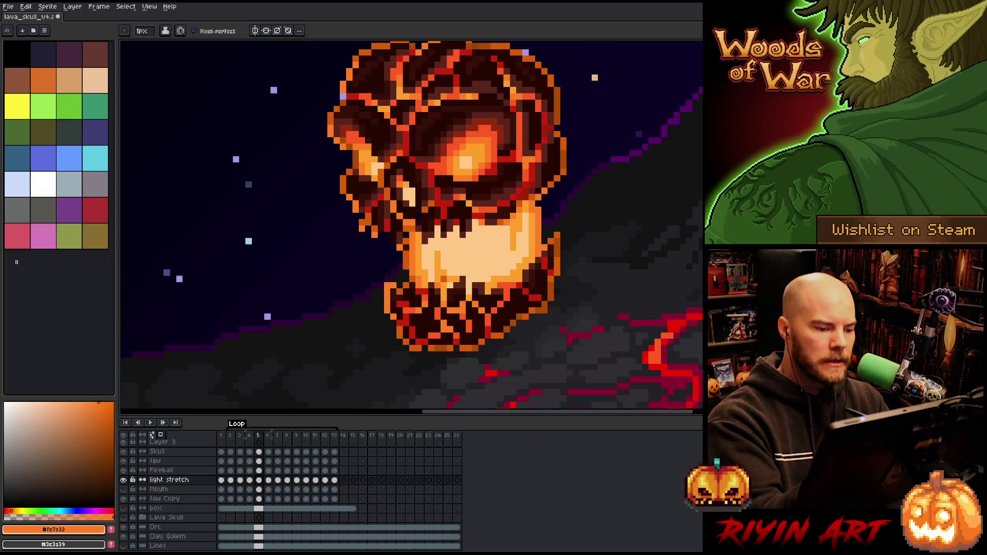
left_click(268, 480)
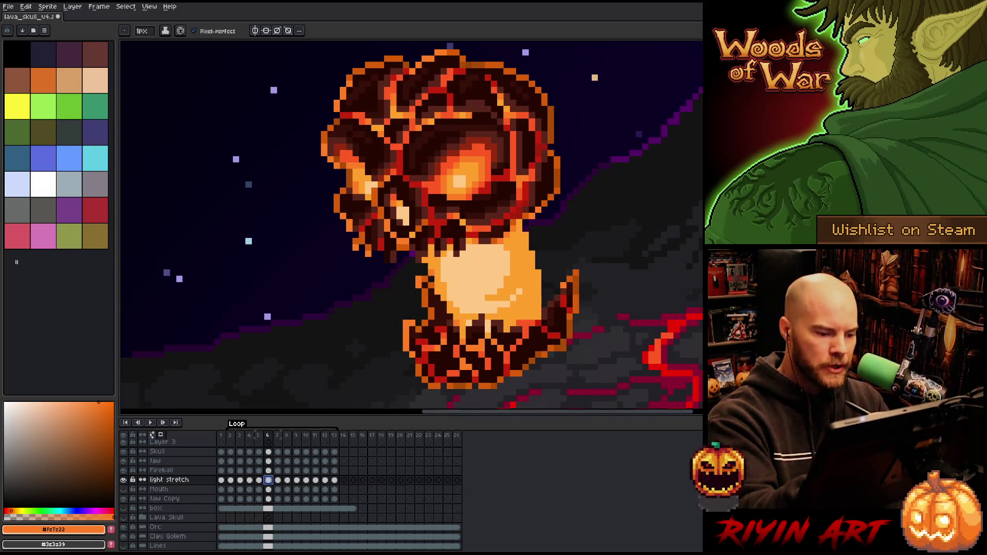
key("Left")
key("Right")
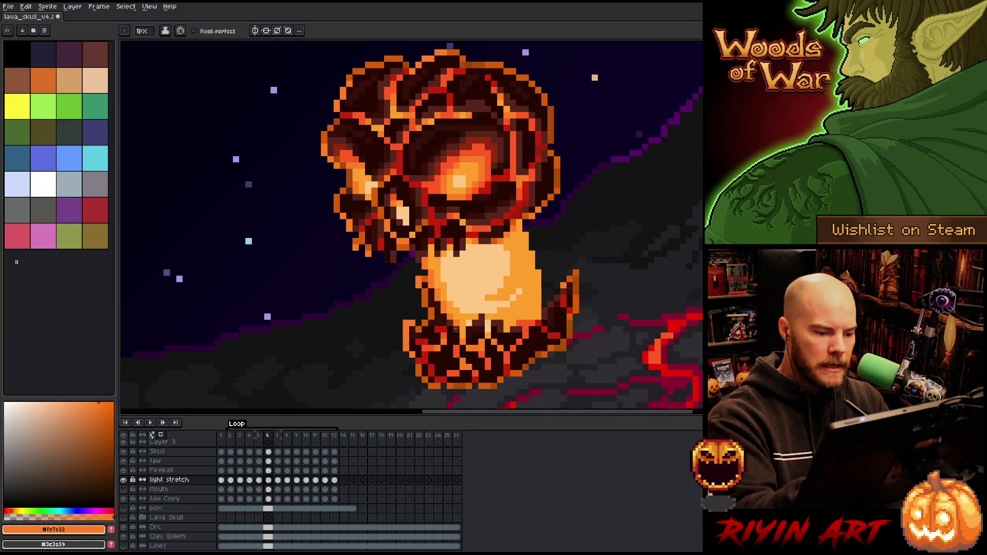
key("Left")
key("Right")
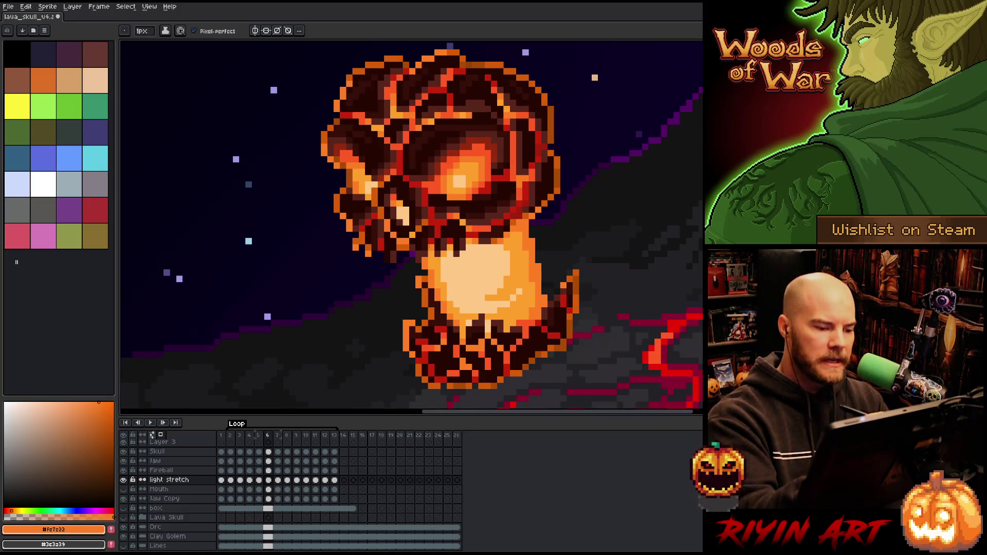
left_click(277, 480)
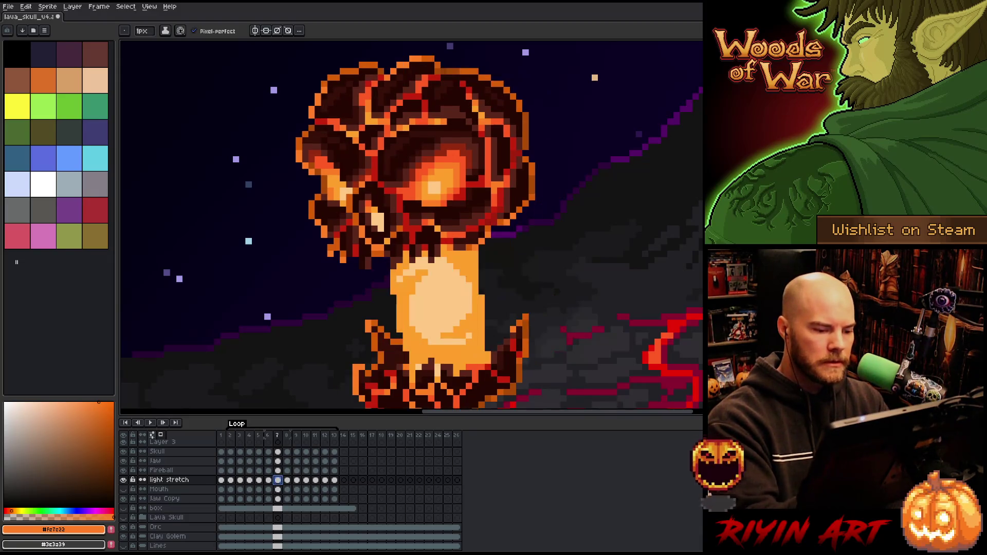
- On frame 7, repaint the orange outline along the neck's right and left edges
left_click_drag(476, 252, 482, 306)
left_click_drag(469, 251, 475, 278)
left_click(469, 259, "alt")
left_click(479, 255, "alt")
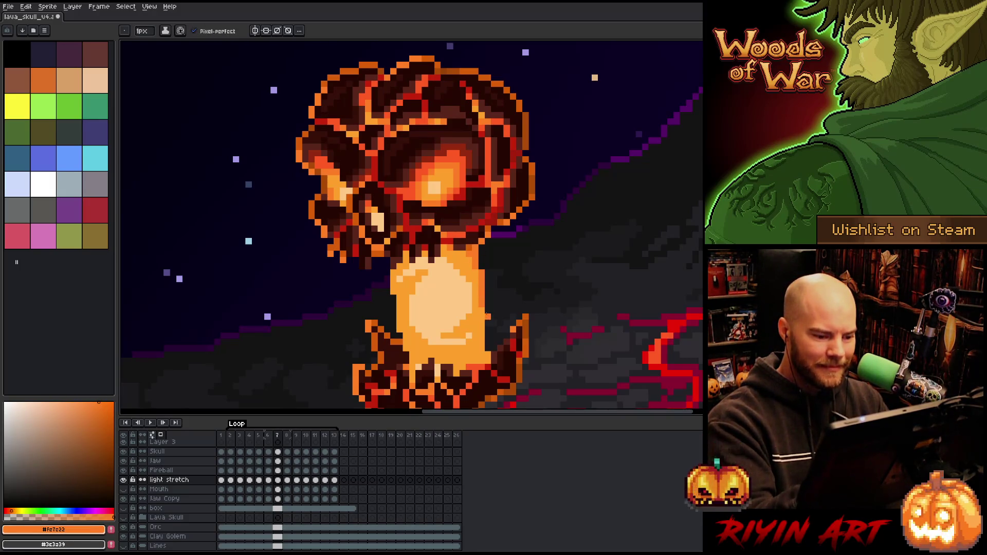
left_click_drag(482, 317, 487, 355)
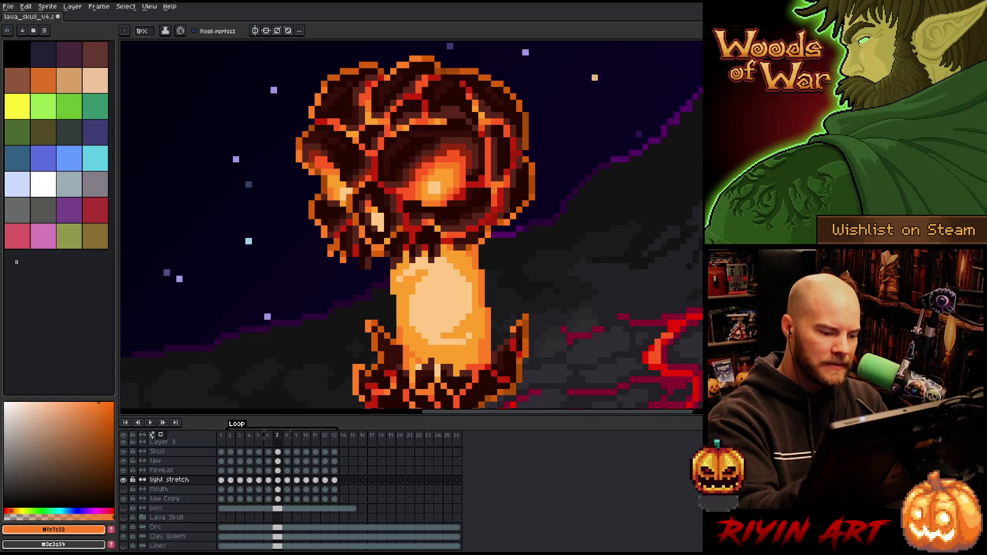
left_click_drag(387, 290, 387, 257)
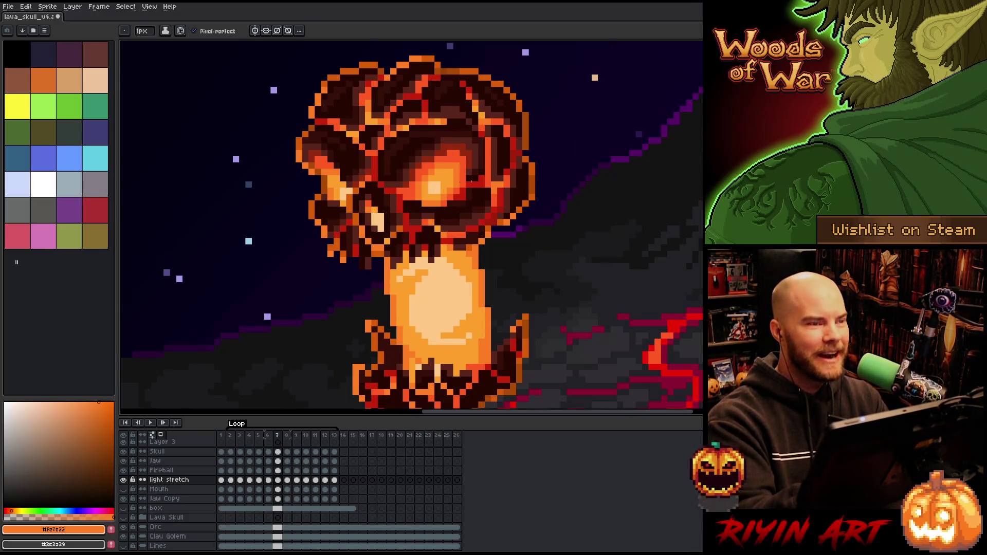
left_click_drag(381, 276, 381, 257)
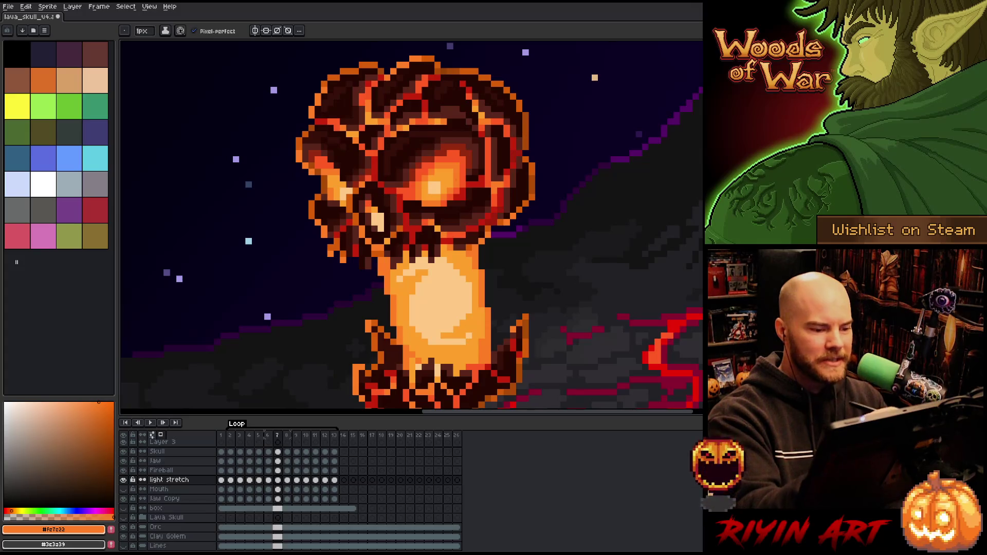
key("v")
key("b")
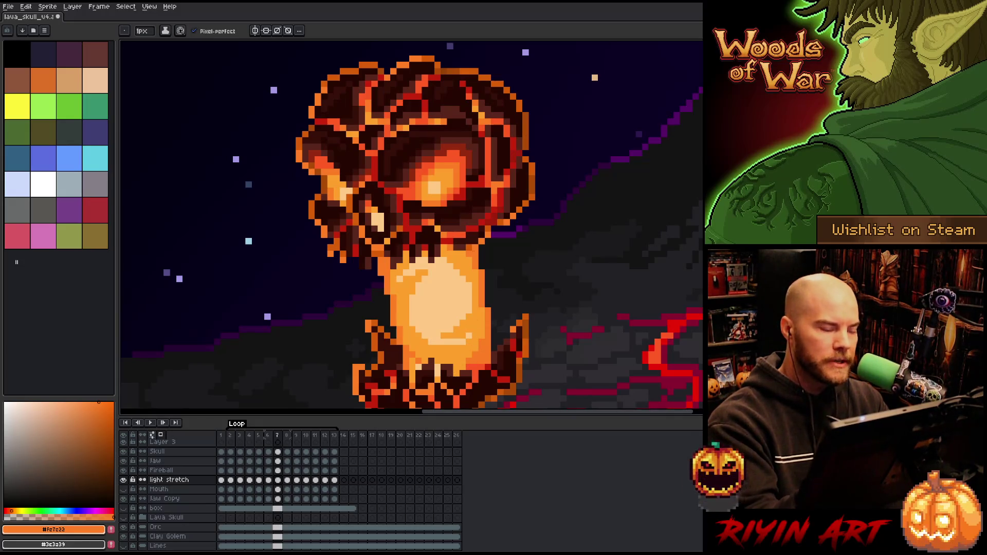
- On frame 8, draw light pixels along the body's left edge, then move to frame 9
key("Right")
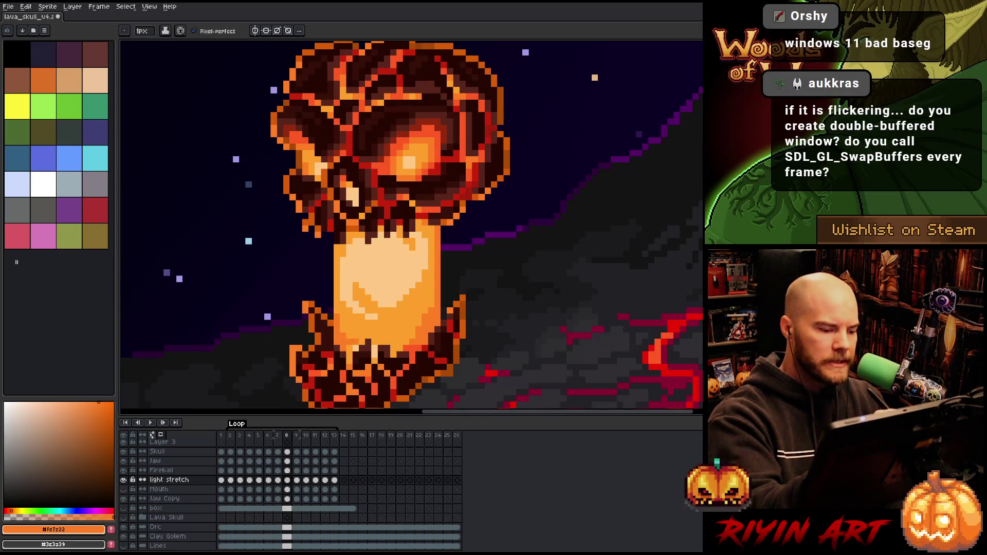
left_click_drag(331, 309, 337, 233)
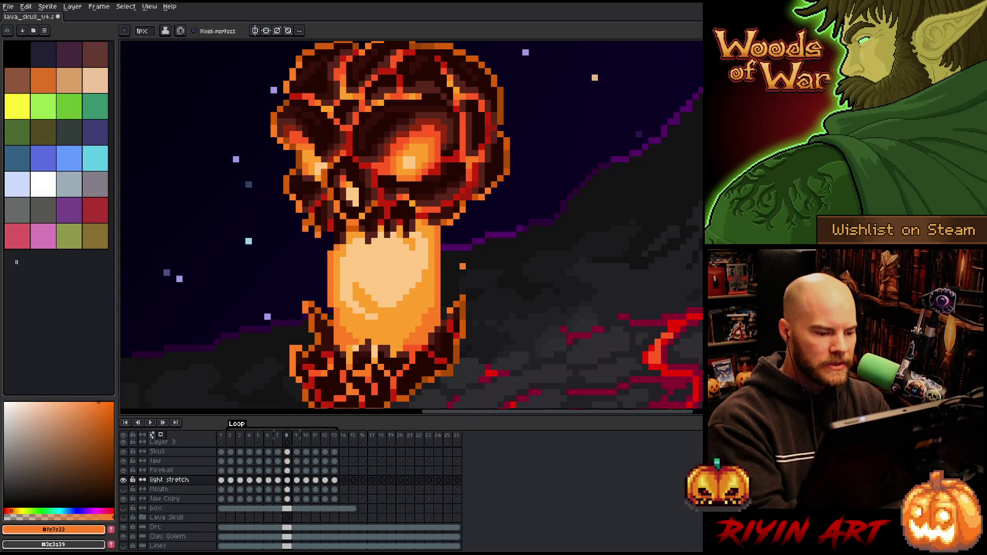
key("period")
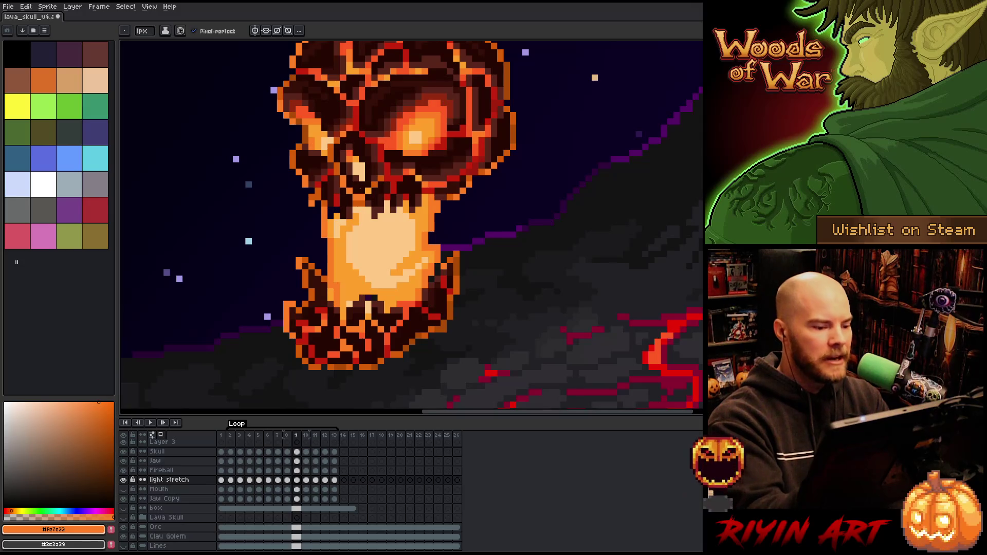
- Step through frames 10 to 13, sampling the orange from the skull's edge
key("e")
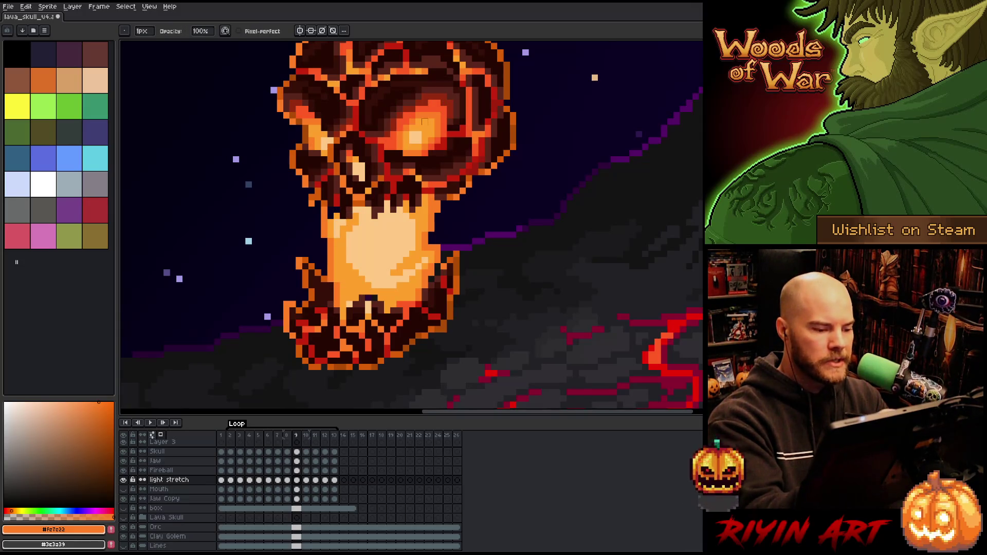
key("b")
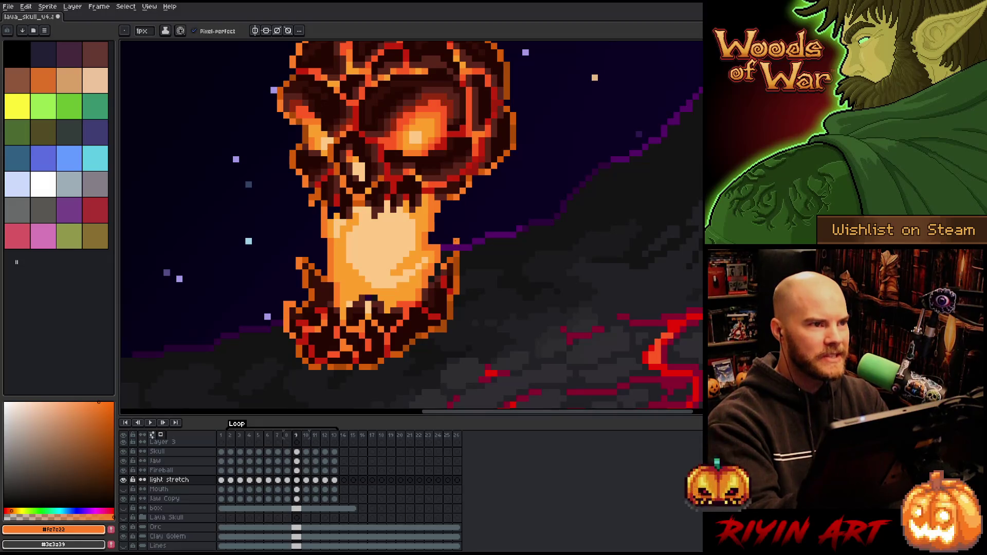
key("Right")
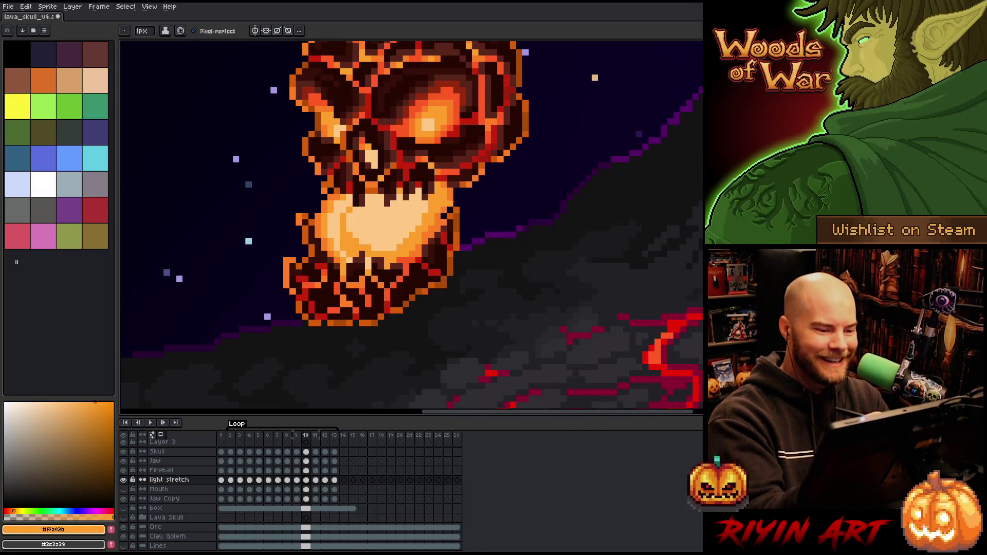
left_click(455, 179, "alt")
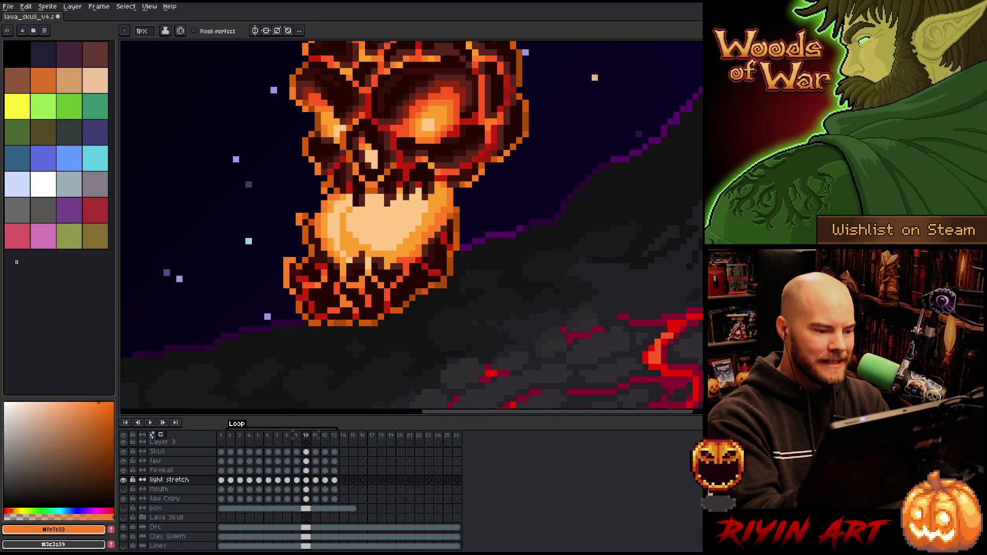
key("period")
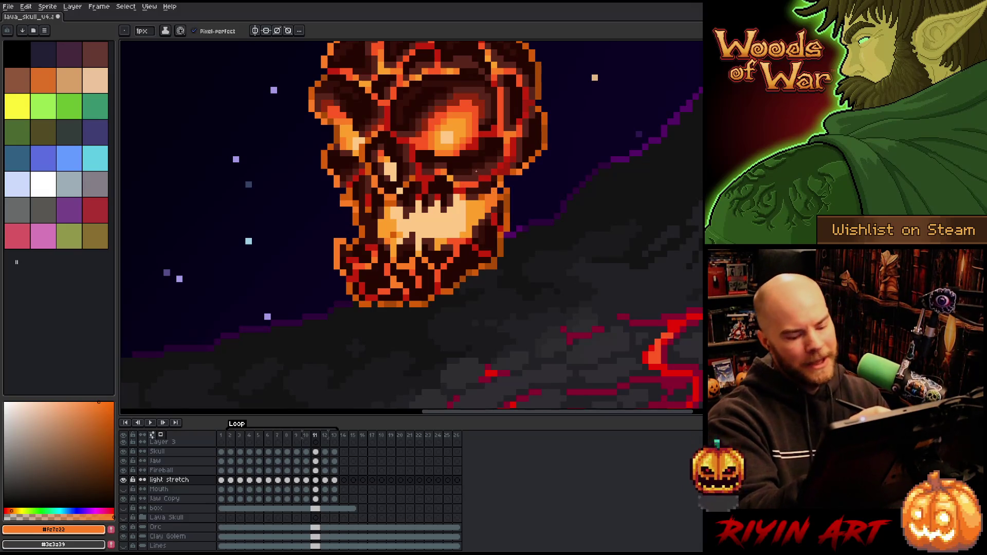
key("period")
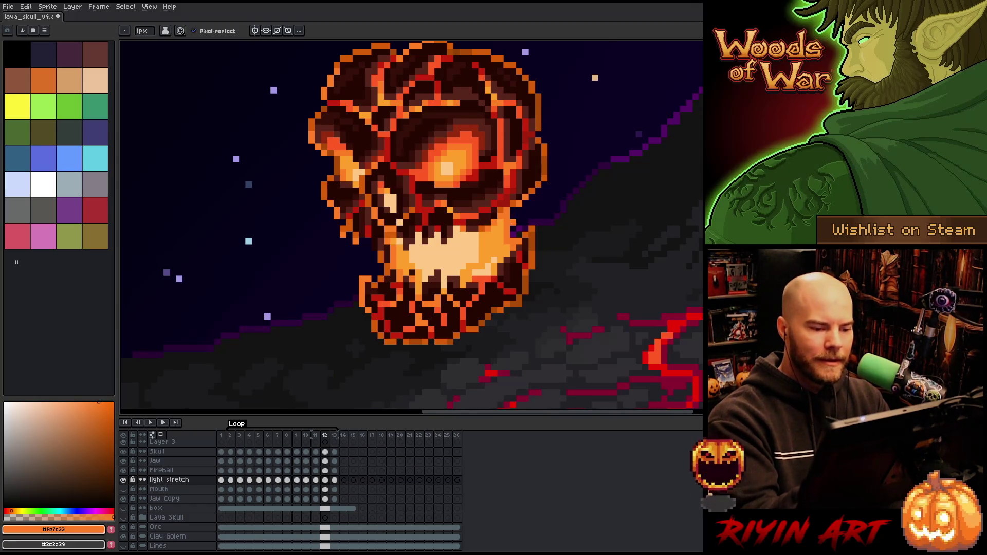
key("period")
- Widen frame 13's glowing body with orange pixels on both edges, then jump back to the loop start
left_click_drag(482, 222, 500, 285)
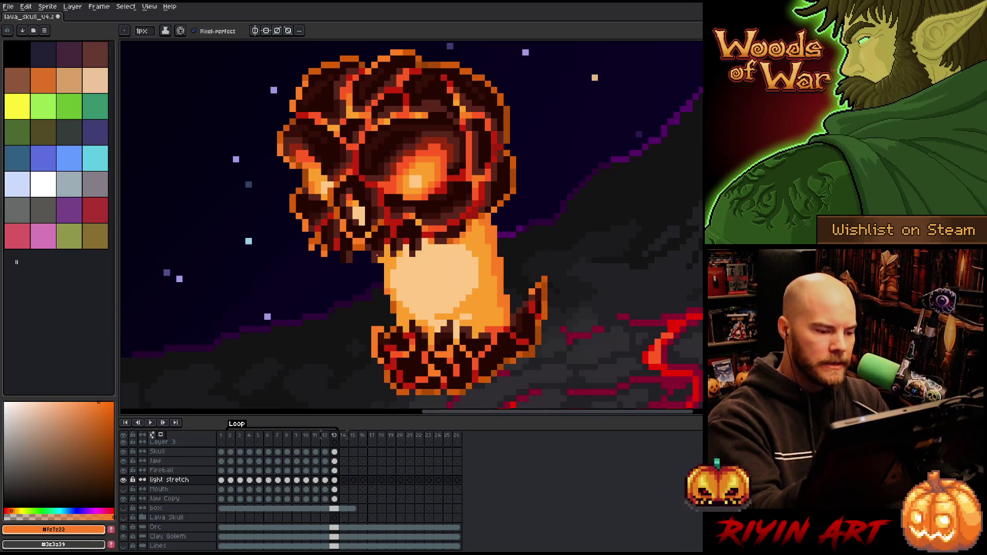
left_click_drag(377, 257, 391, 325)
left_click_drag(374, 262, 381, 286)
left_click(407, 329)
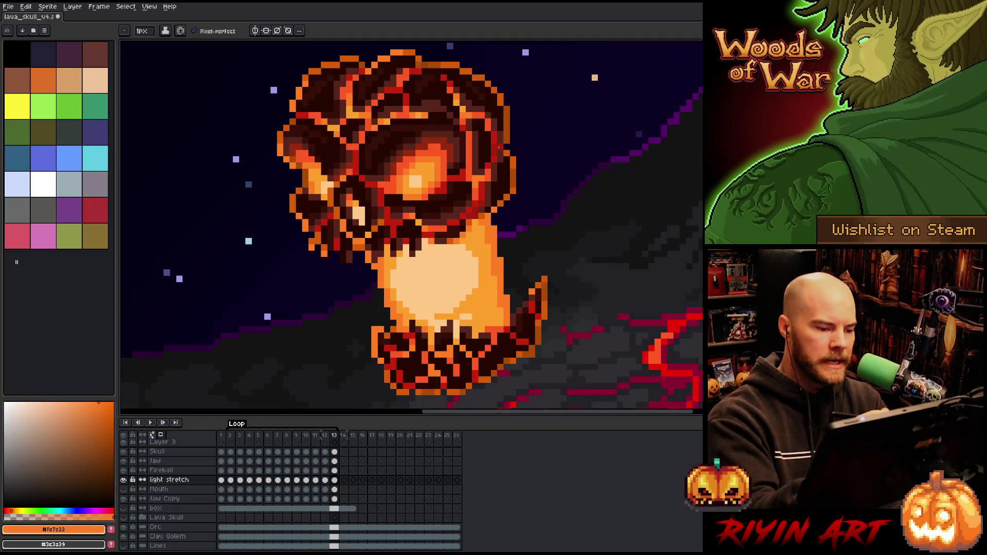
key("Right")
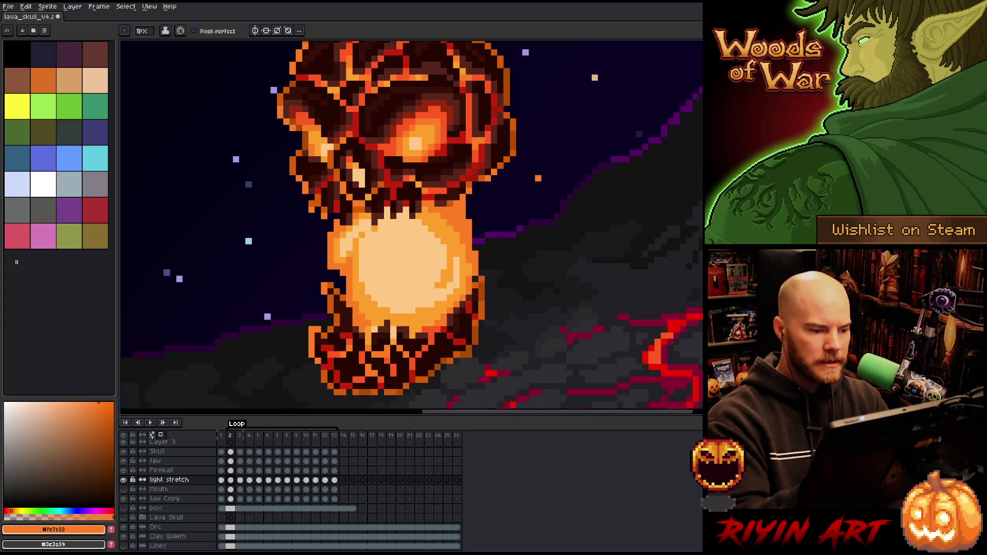
- Play the skull loop, shift the view to reveal the tree left of the skull, and stop playback
key("Return")
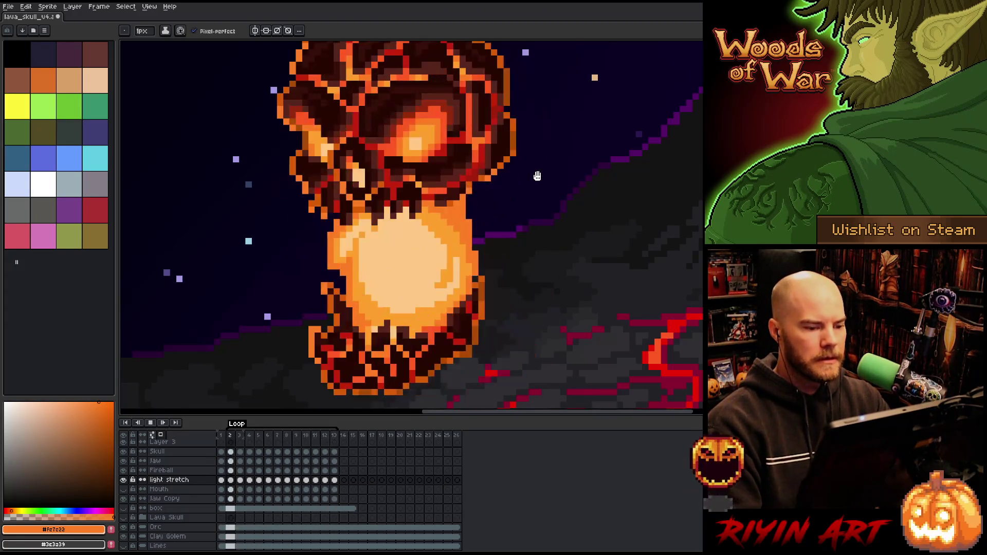
scroll(535, 254, "down", 2)
scroll(534, 254, "up", 1)
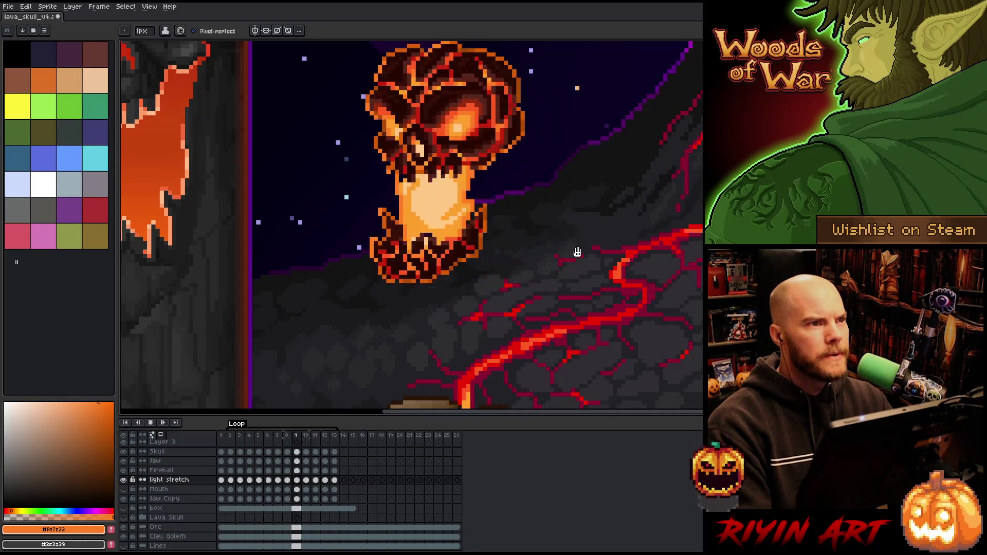
scroll(576, 254, "down", 1)
scroll(596, 282, "up", 1)
left_click_drag(595, 282, 467, 290)
key("Return")
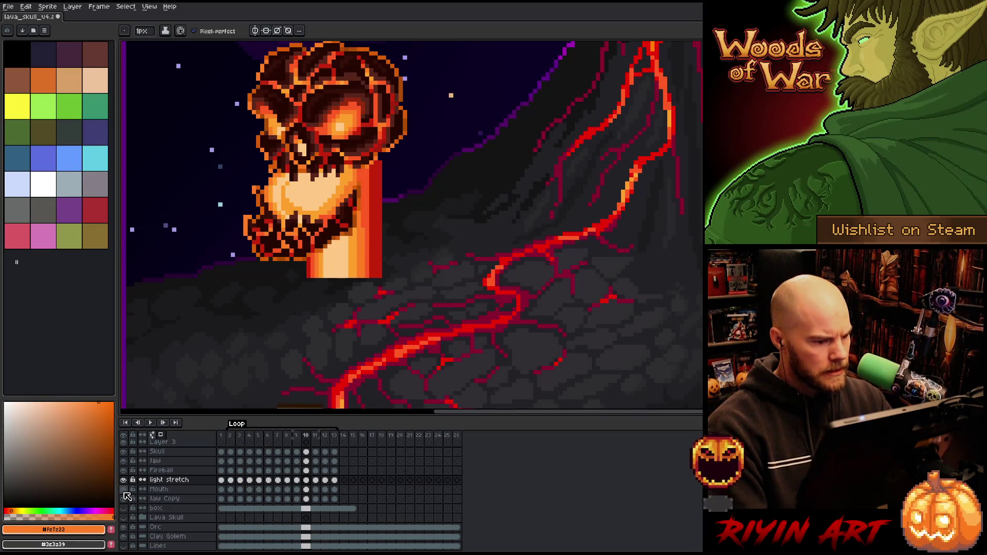
- Sample the light column's darker orange, hide the Mouth layer, recentre on the skull, and return to frame 1
key("i")
left_click(368, 206)
key("b")
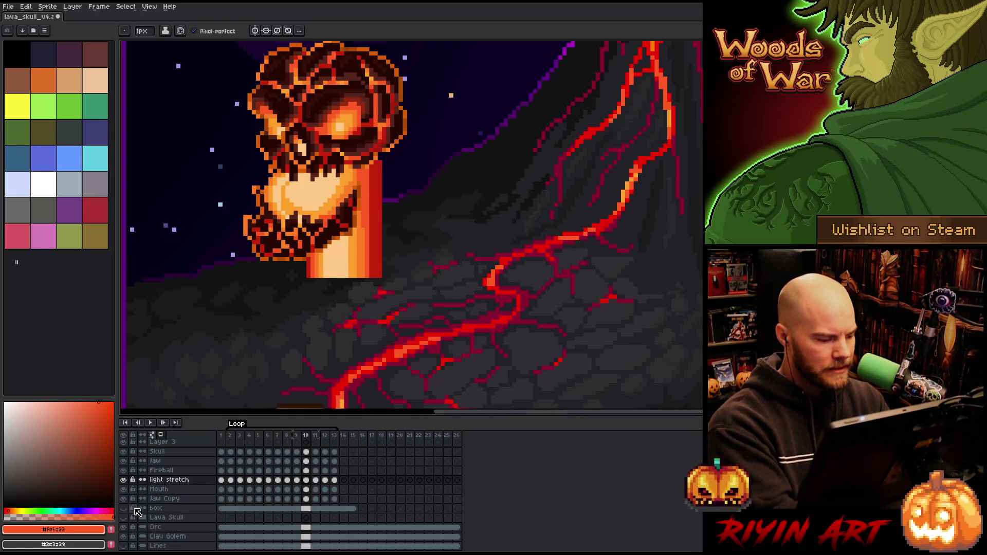
left_click(124, 489)
left_click_drag(358, 225, 466, 277)
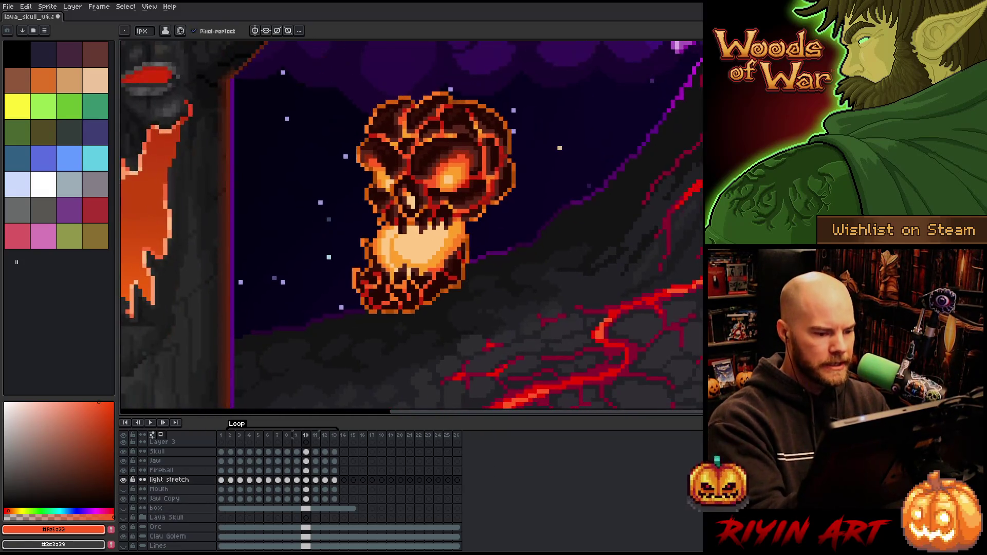
left_click(222, 480)
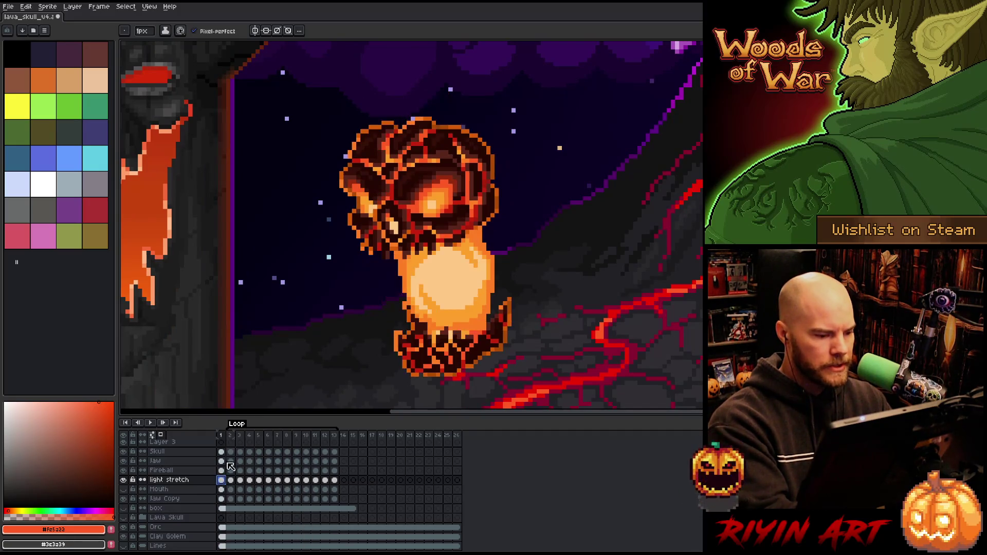
- Save the lava skull sprite, play its animation, then switch to VS Code on ImageVault.cpp
key("ctrl+s")
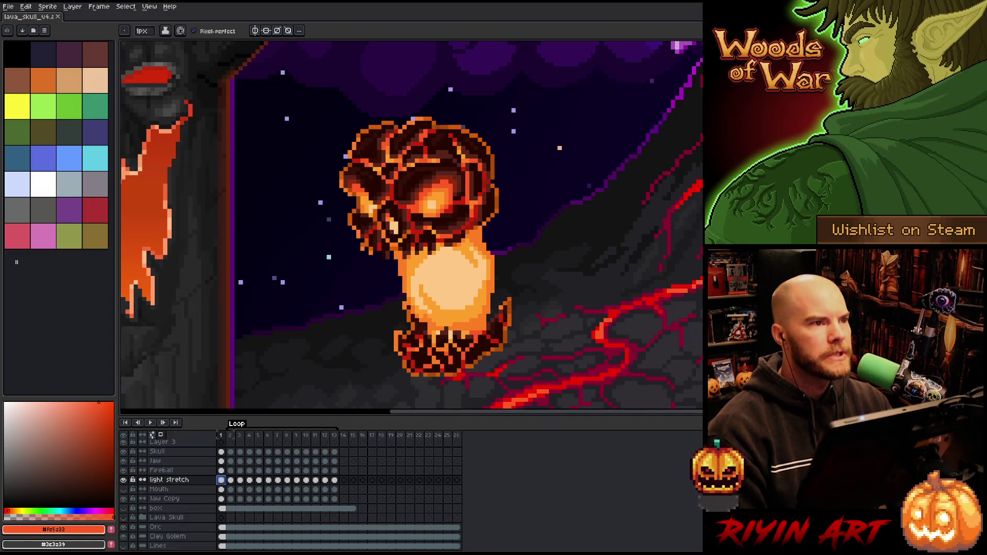
scroll(411, 226, "down", 3)
key("Return")
scroll(360, 155, "up", 3)
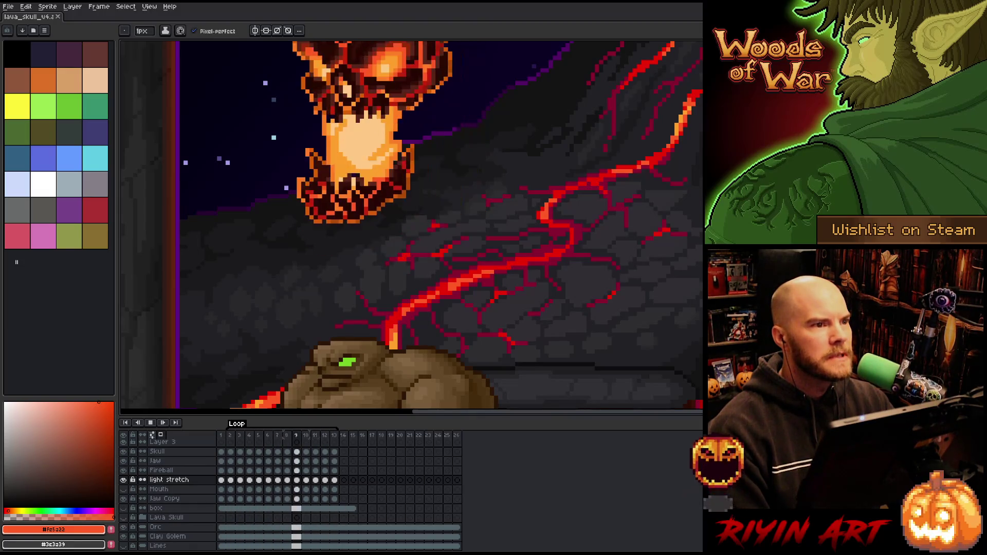
key("alt+Tab")
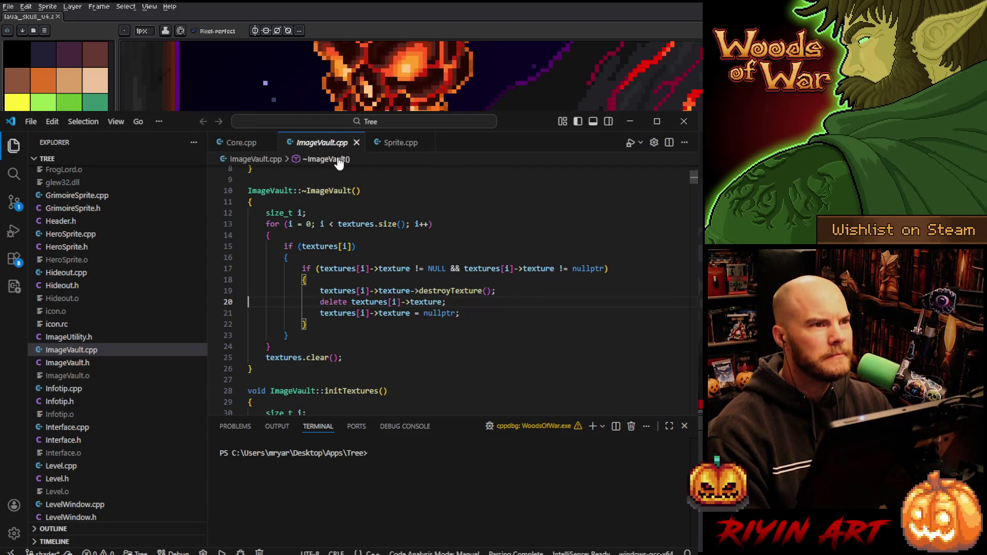
- Close the ImageVault.cpp tab and the terminal panel so Core.cpp fills the editor
left_click(357, 144)
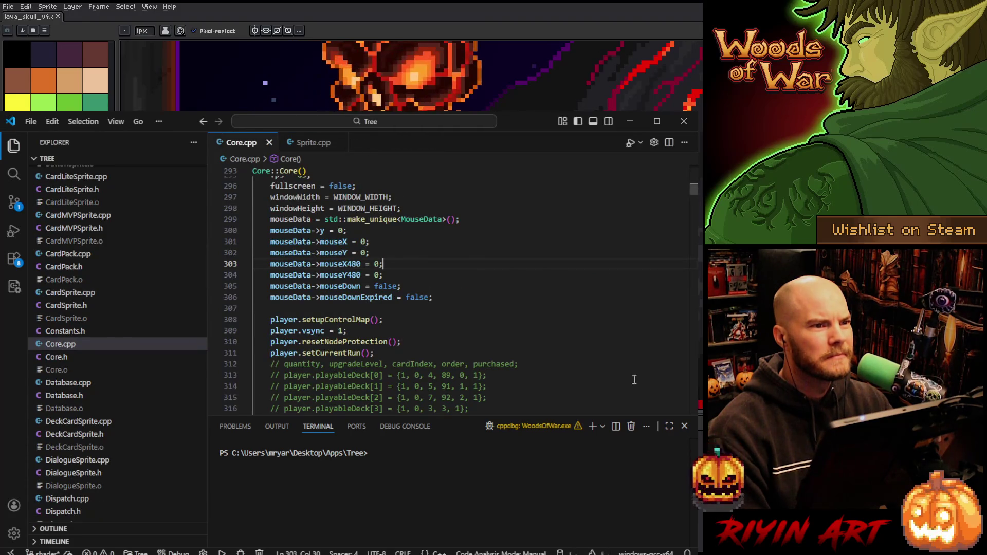
left_click(684, 426)
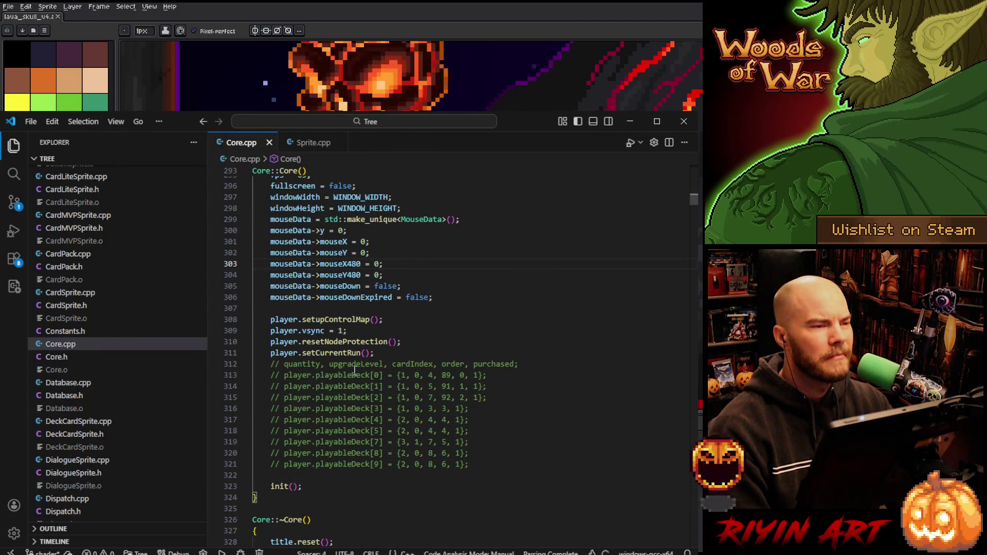
scroll(360, 366, "up", 1)
scroll(360, 366, "up", 8)
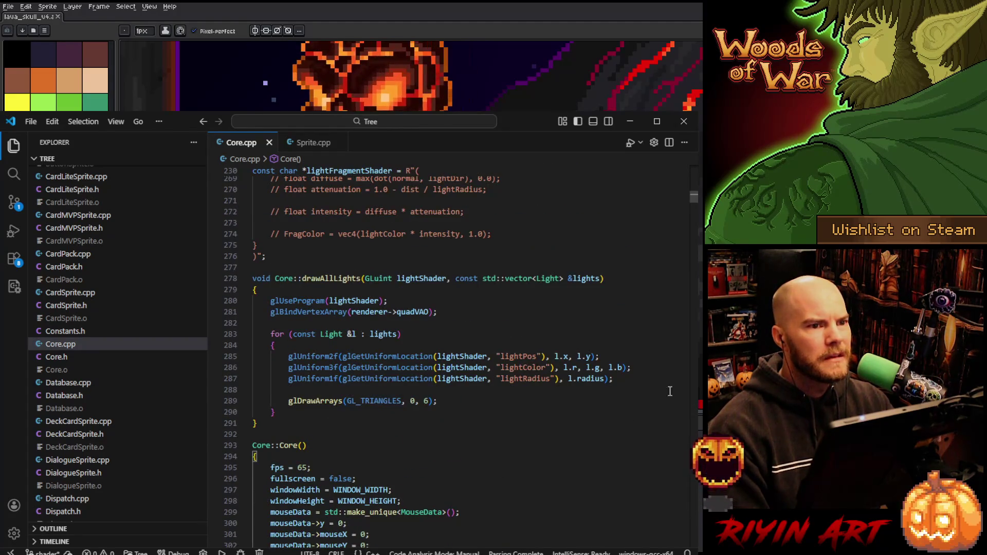
left_click_drag(693, 196, 691, 143)
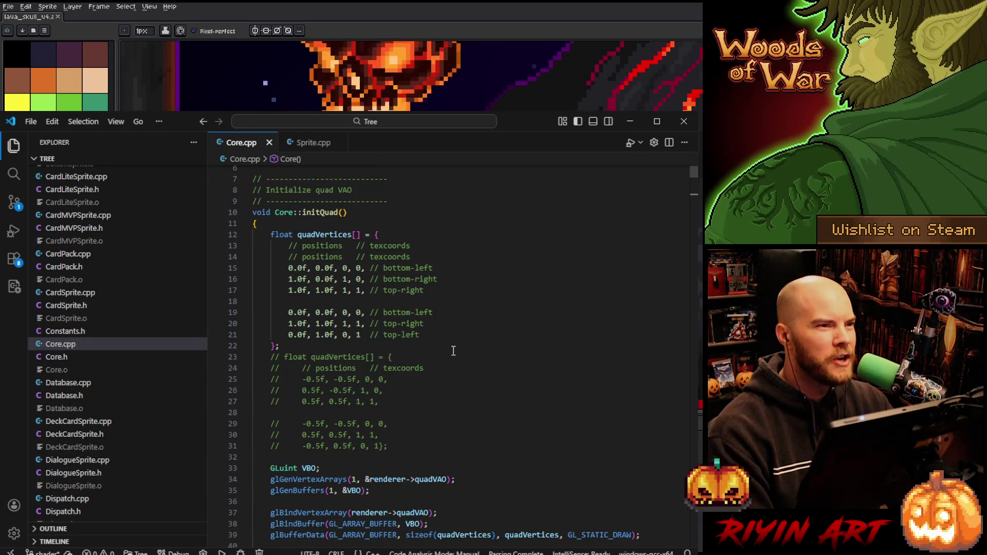
scroll(456, 350, "up", 2)
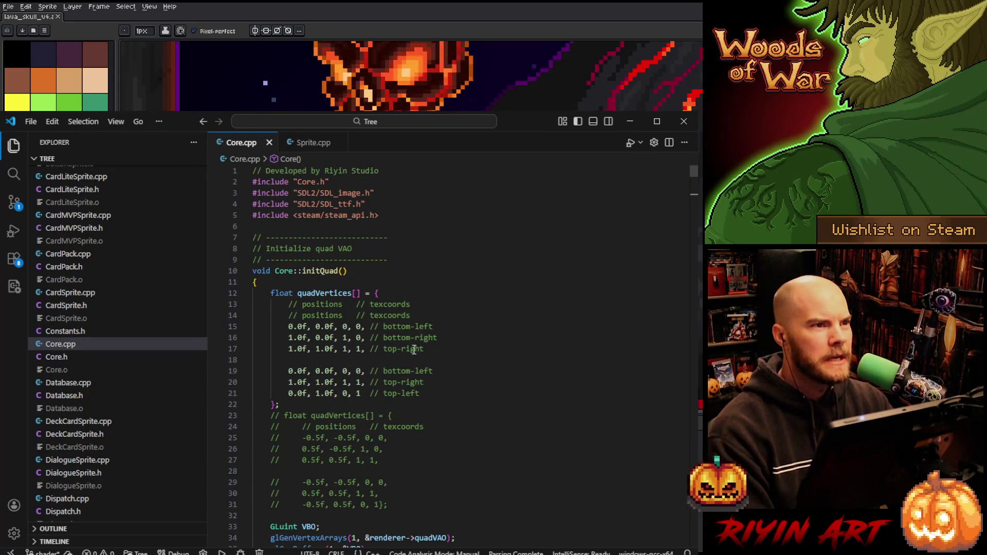
- Review the quadVertices array in initQuad, highlighting its six vertex rows
left_click(441, 398)
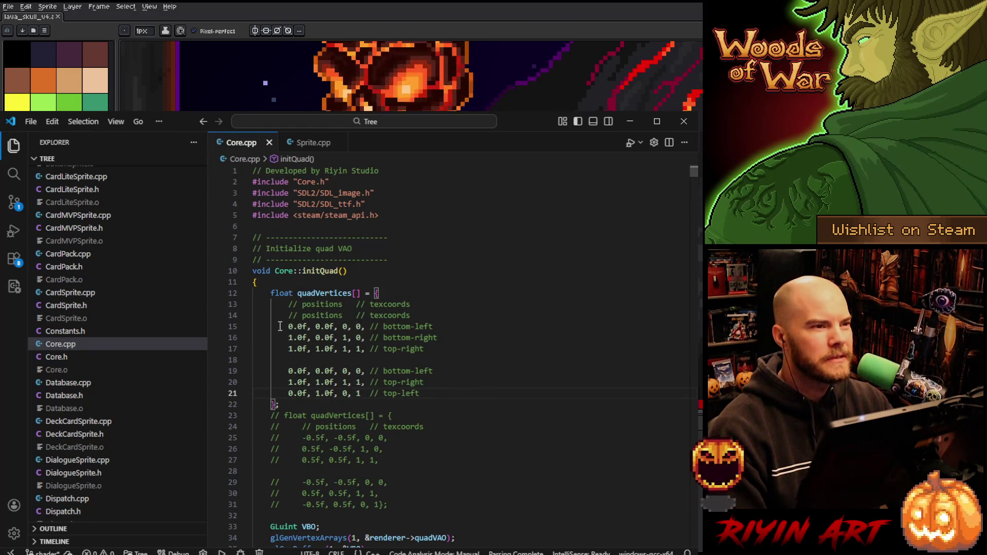
mouse_move(282, 326)
left_click(434, 382)
mouse_move(443, 396)
left_mouse_down()
mouse_move(254, 326)
mouse_move(251, 315)
left_mouse_up()
left_click(477, 413)
mouse_move(389, 505)
left_mouse_down()
mouse_move(288, 493)
mouse_move(252, 427)
left_mouse_up()
scroll(384, 398, "down", 1)
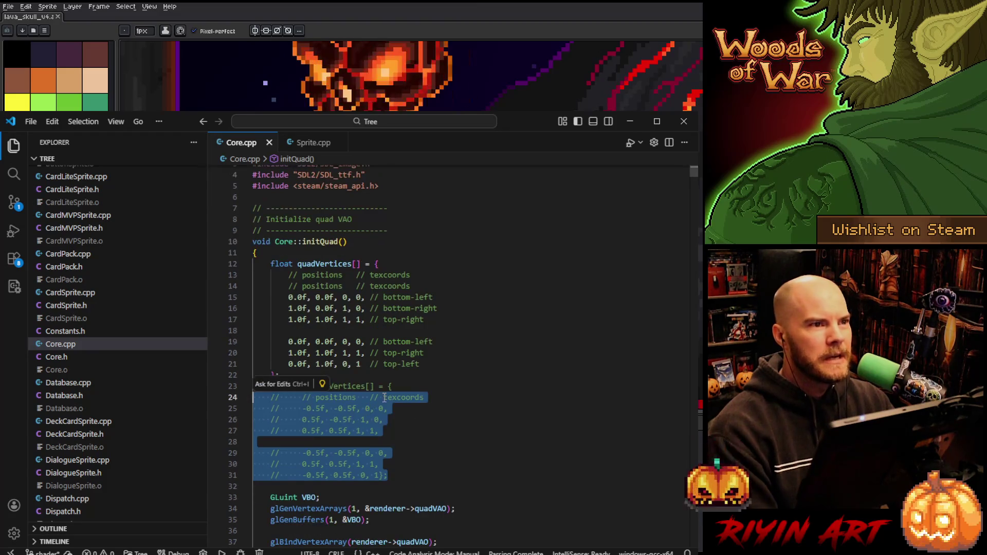
key("alt+Tab")
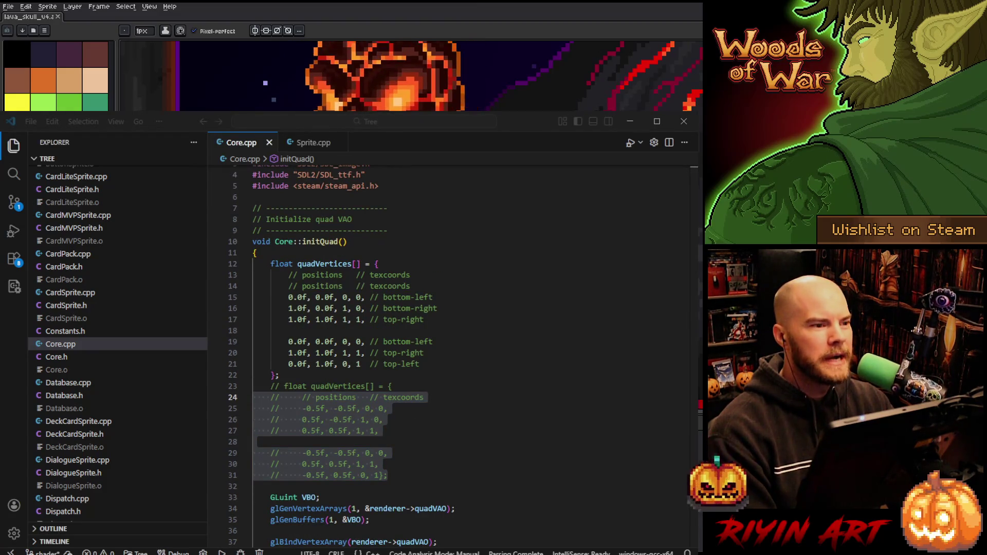
key("alt+Tab")
left_click(437, 442)
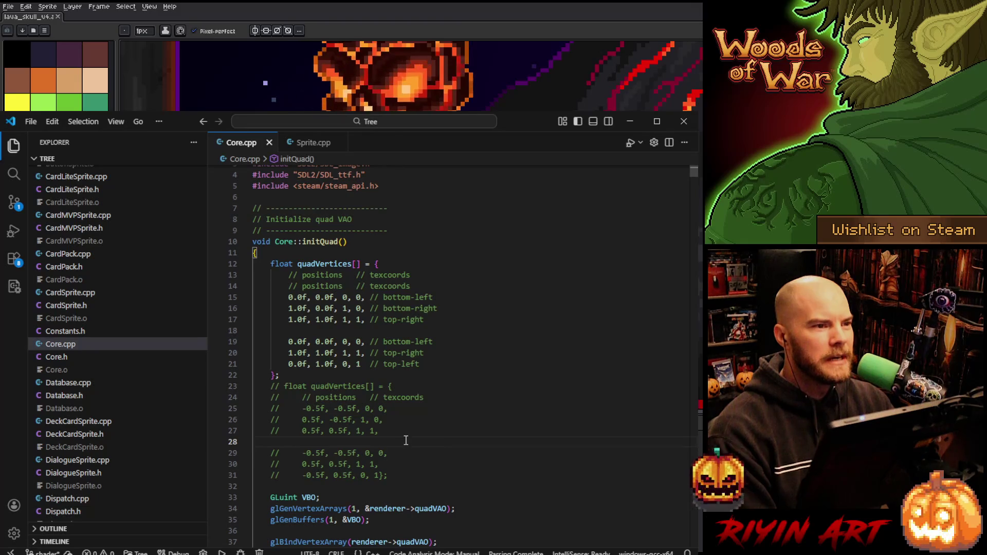
mouse_move(424, 364)
left_mouse_down()
mouse_move(261, 319)
mouse_move(262, 292)
left_mouse_up()
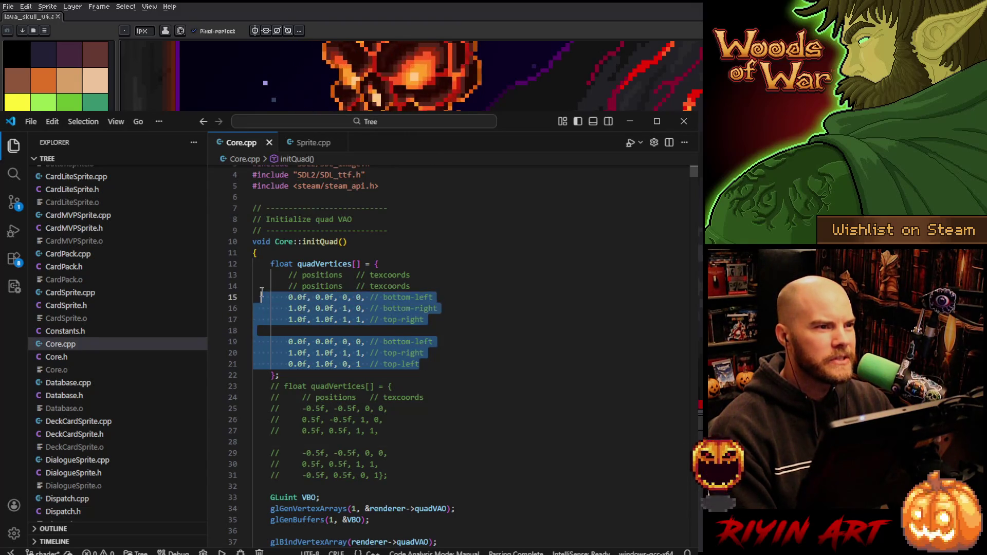
left_click(457, 310)
- Scroll down through compileShader, sendLights and the embedded GLSL 330 vertex shader
scroll(452, 323, "down", 1)
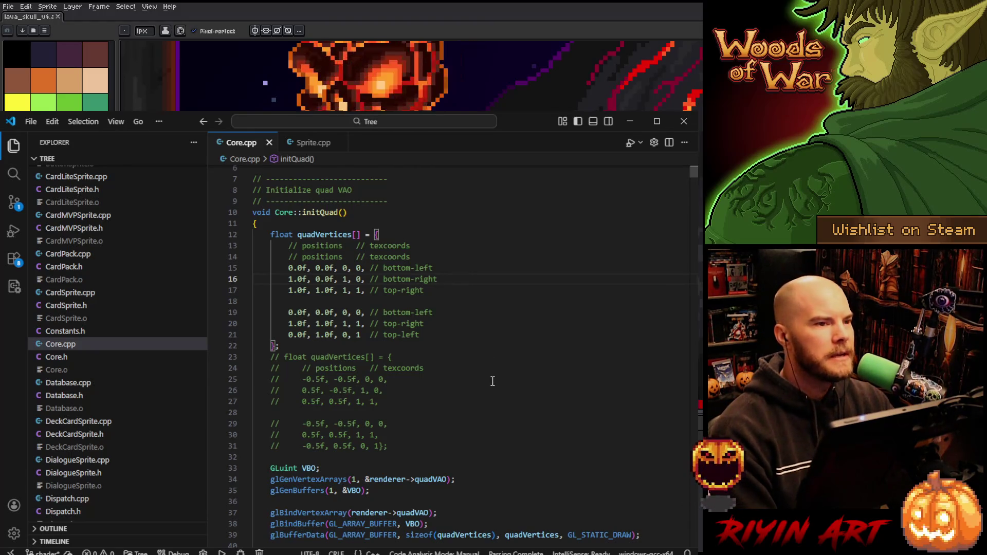
scroll(493, 381, "down", 6)
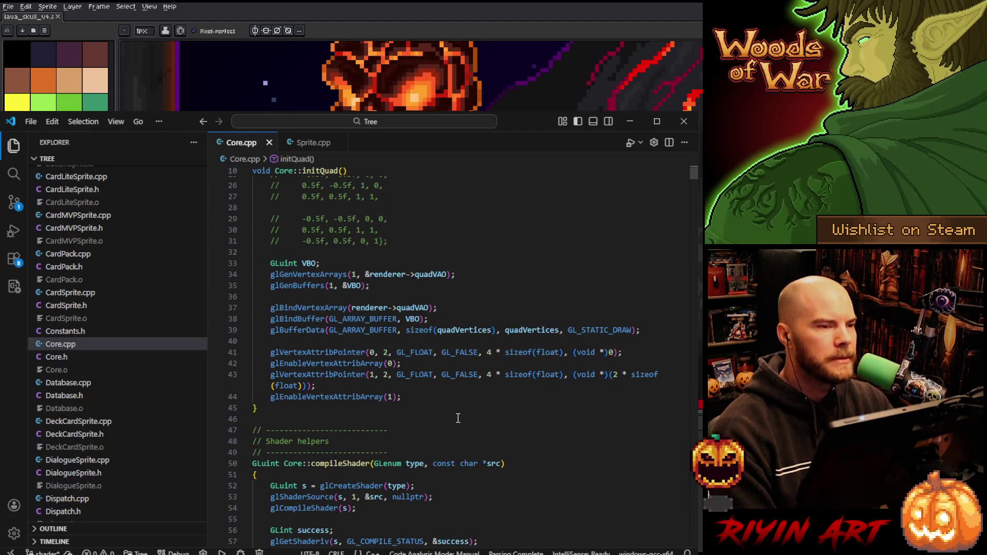
scroll(458, 418, "down", 18)
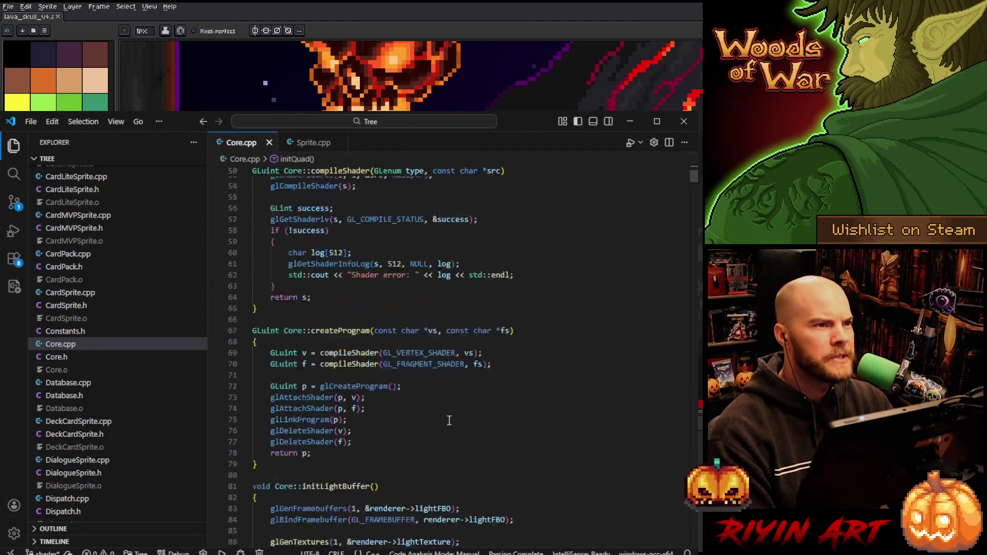
scroll(446, 411, "down", 7)
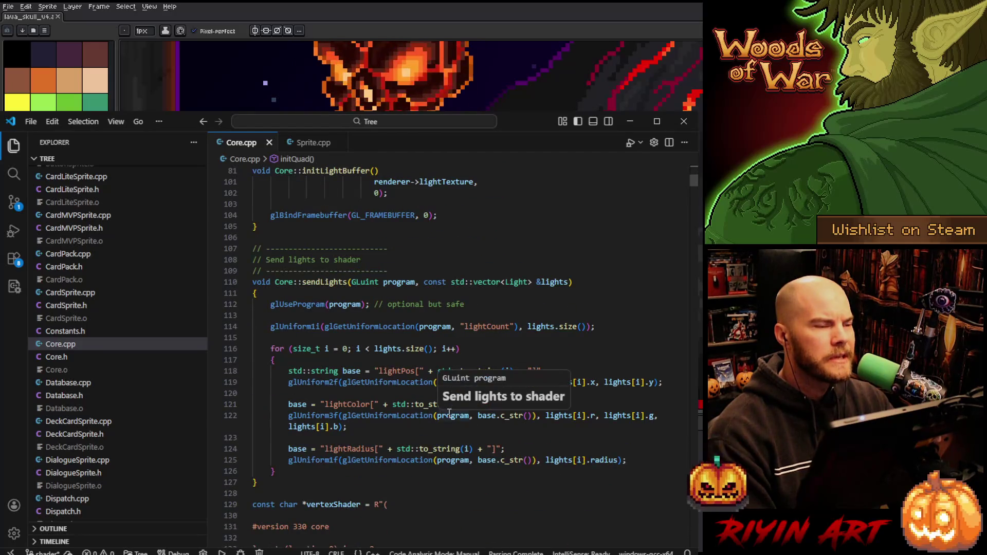
scroll(448, 410, "down", 6)
scroll(449, 409, "up", 4)
scroll(448, 409, "down", 6)
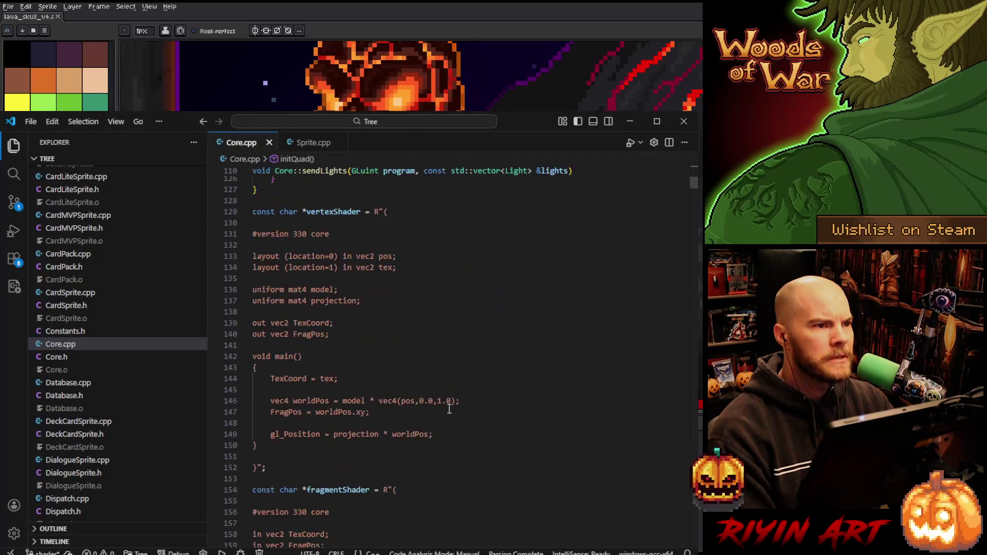
- Search for 'createpr' to reach createProgram in init, then review the blending and GL_MULTISAMPLE lines
key("ctrl+f")
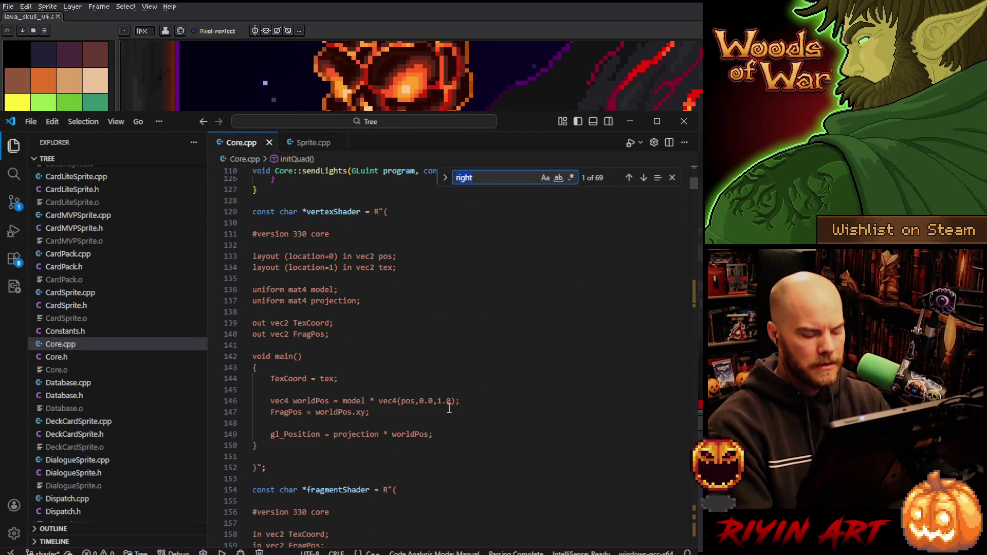
type("createpr")
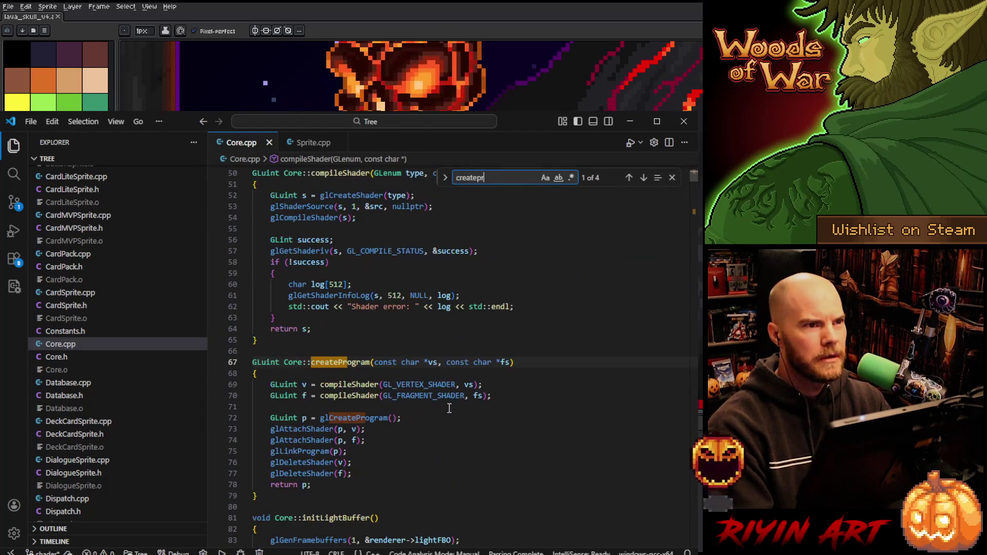
key("Return")
key("Return")
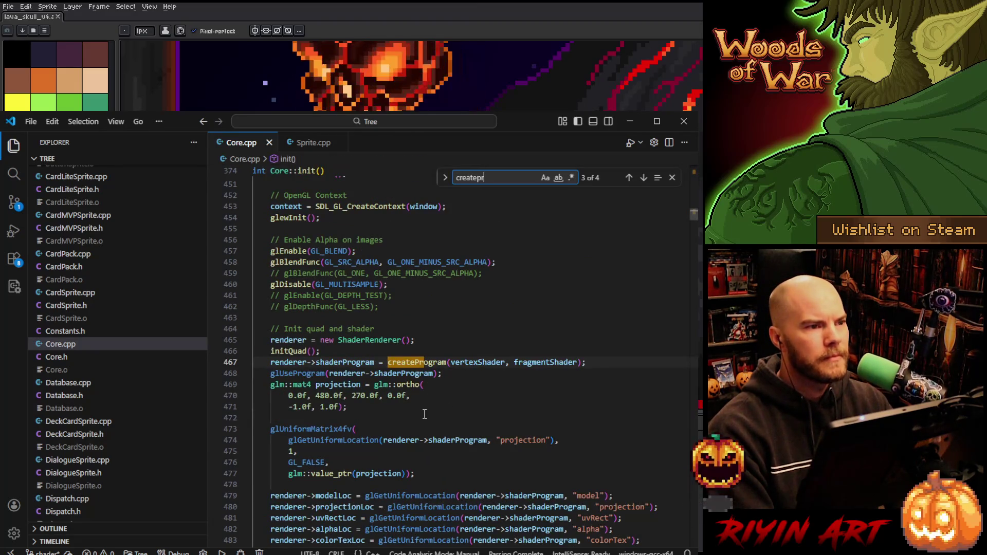
left_click(441, 339)
scroll(413, 345, "up", 1)
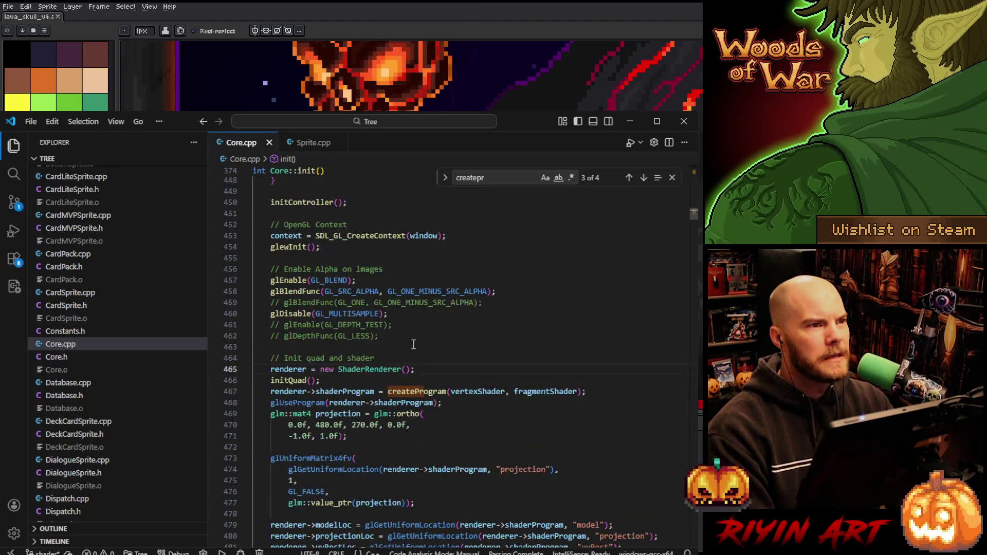
left_click(380, 278)
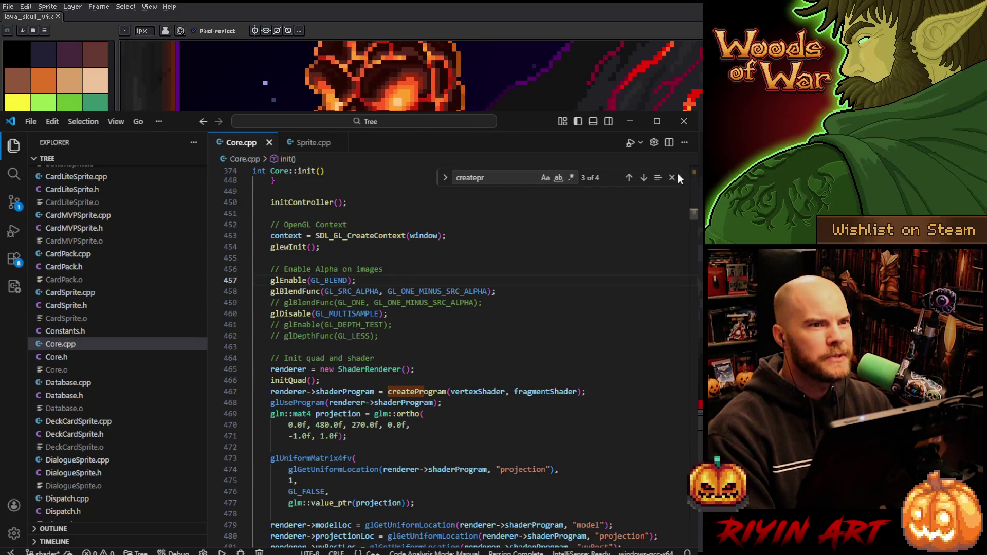
scroll(678, 174, "up", 1)
left_click(671, 177)
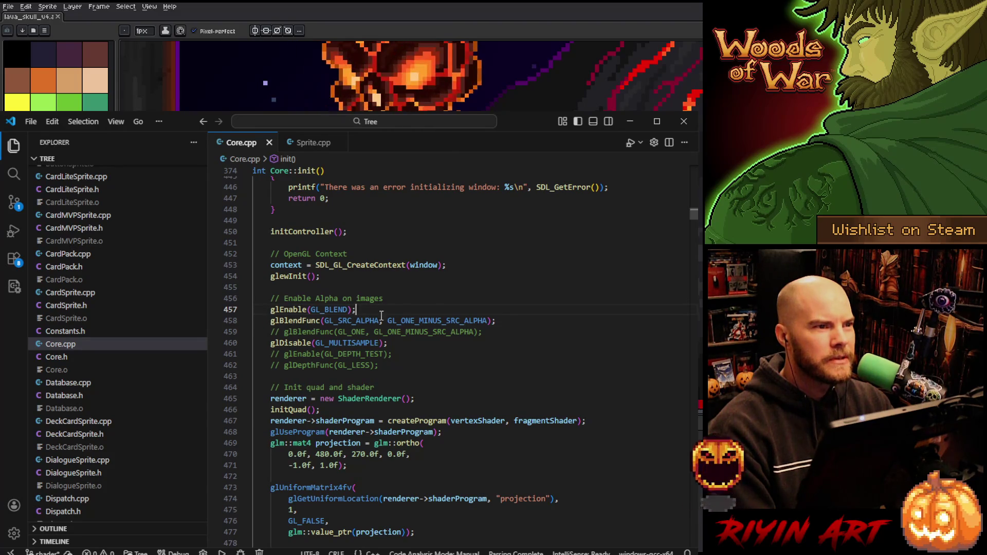
left_click(515, 322, "shift")
left_click(472, 349)
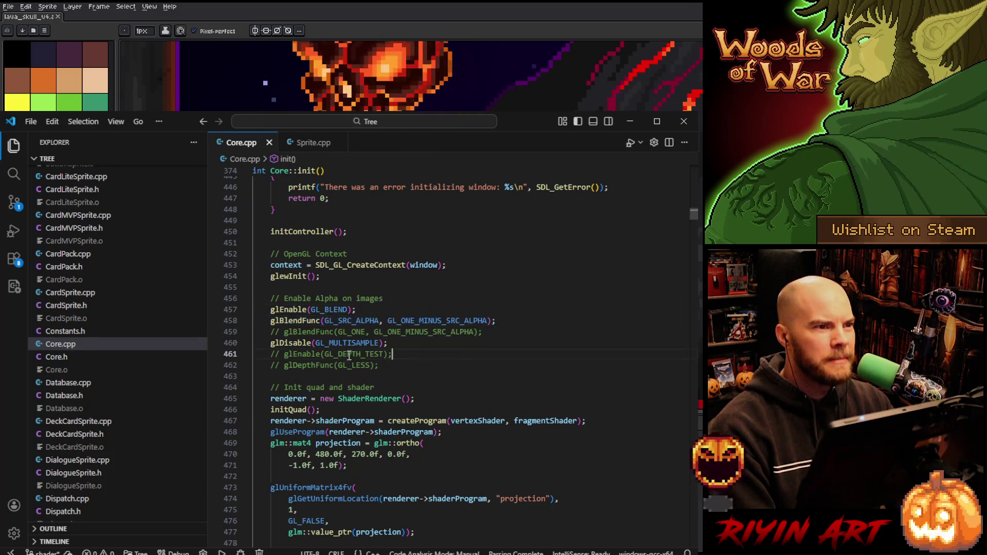
triple_click(483, 342)
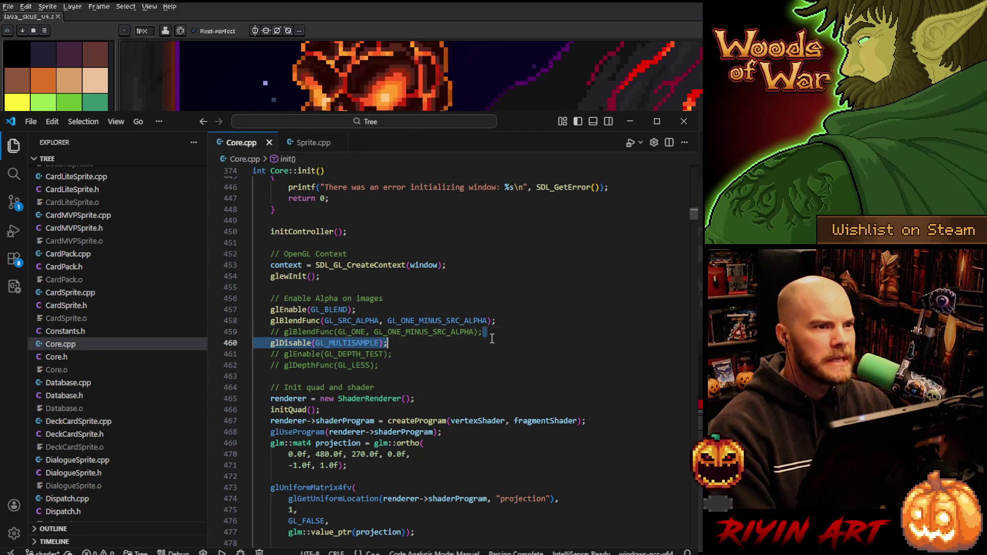
left_click(479, 345)
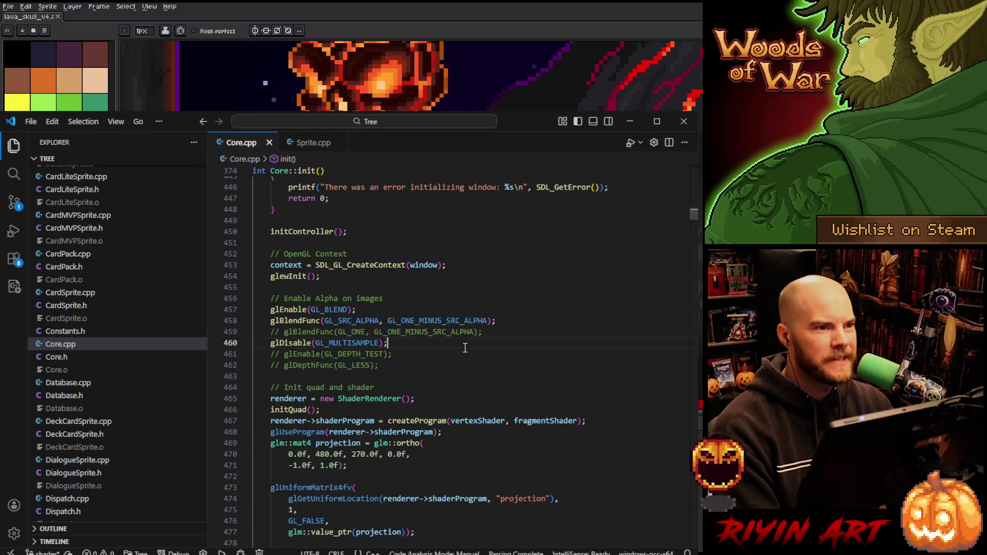
- Review the SDL window creation call and its SDL_WINDOW_OPENGL flag
scroll(463, 346, "down", 1)
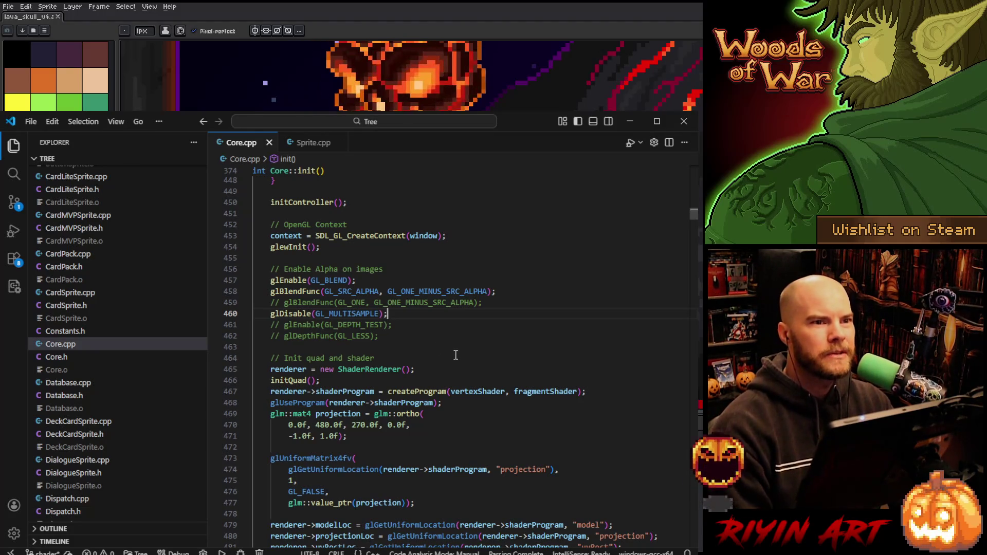
scroll(456, 356, "up", 2)
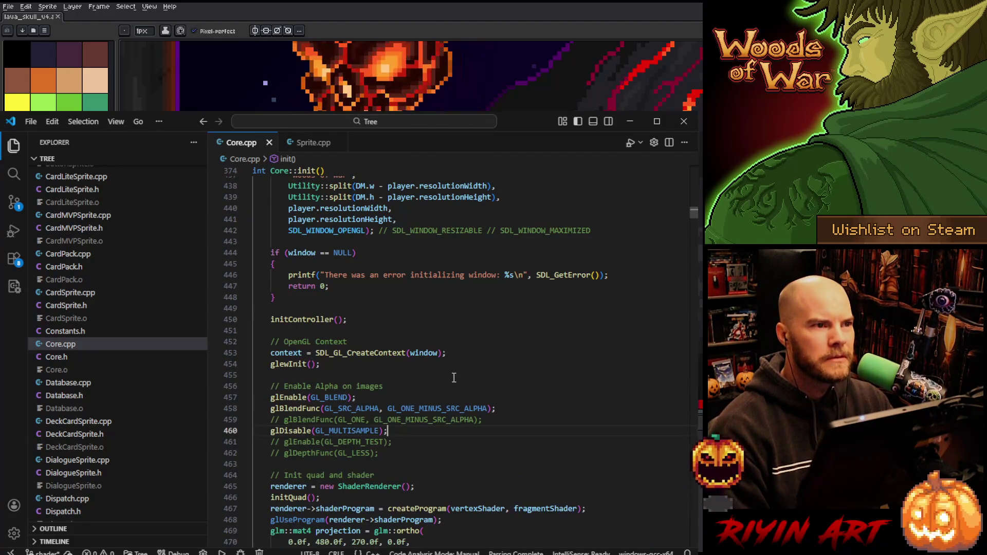
scroll(454, 379, "up", 6)
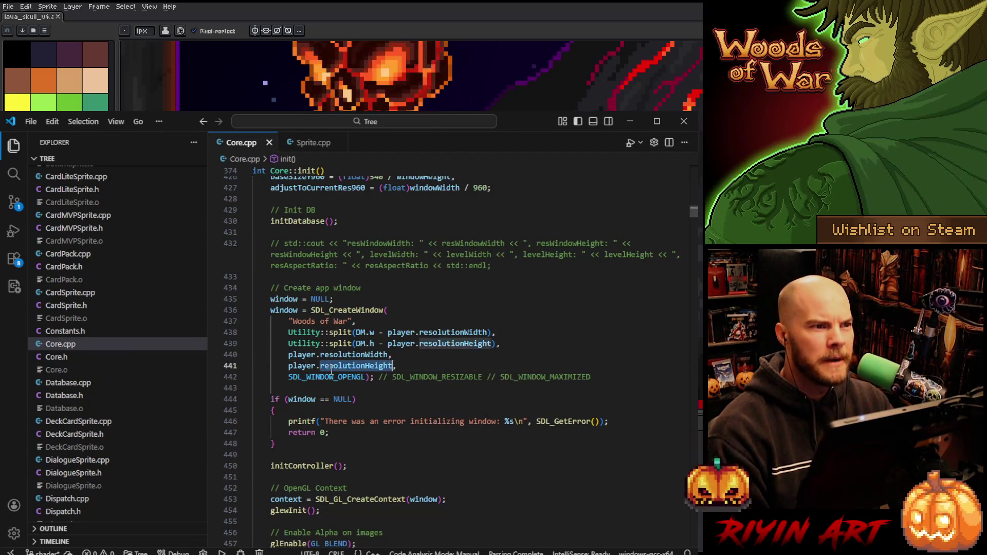
double_click(332, 377)
mouse_move(268, 310)
left_mouse_down()
mouse_move(396, 354)
mouse_move(390, 386)
left_mouse_up()
left_click(390, 387)
scroll(393, 389, "up", 5)
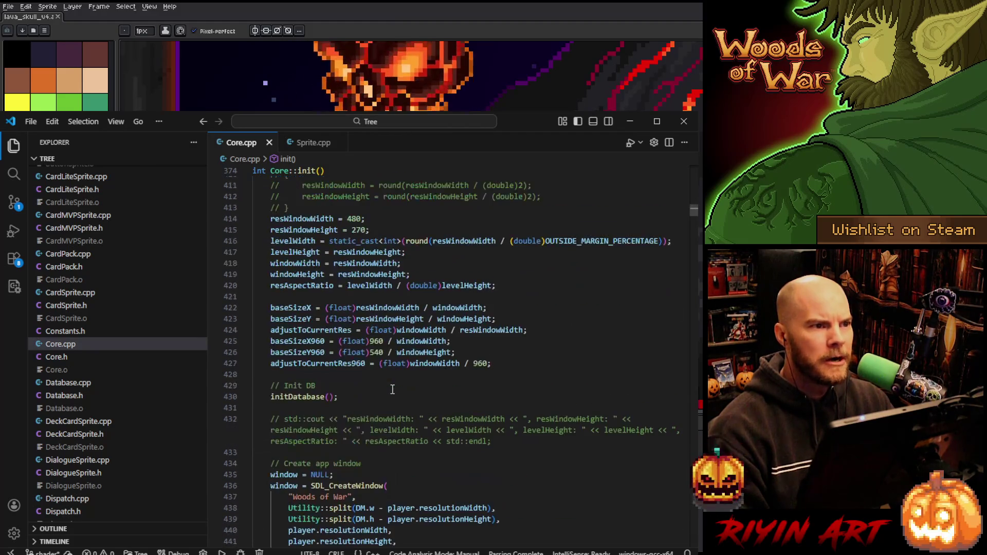
scroll(393, 389, "up", 15)
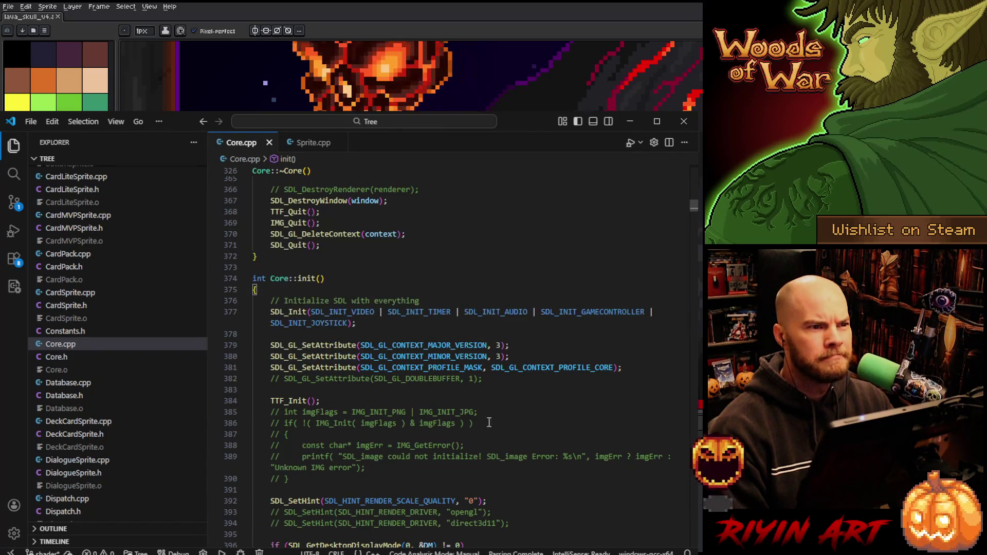
- Review the OpenGL context version attributes and the commented-out double buffer line
mouse_move(266, 345)
left_mouse_down()
mouse_move(440, 367)
mouse_move(585, 367)
left_mouse_up()
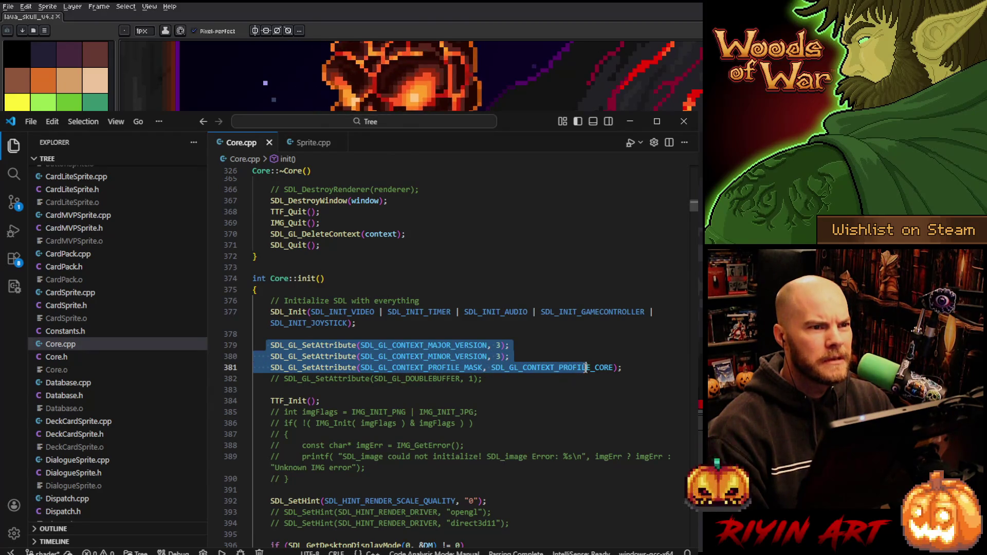
left_click(585, 367)
left_click(351, 380)
left_click_drag(483, 379, 265, 379)
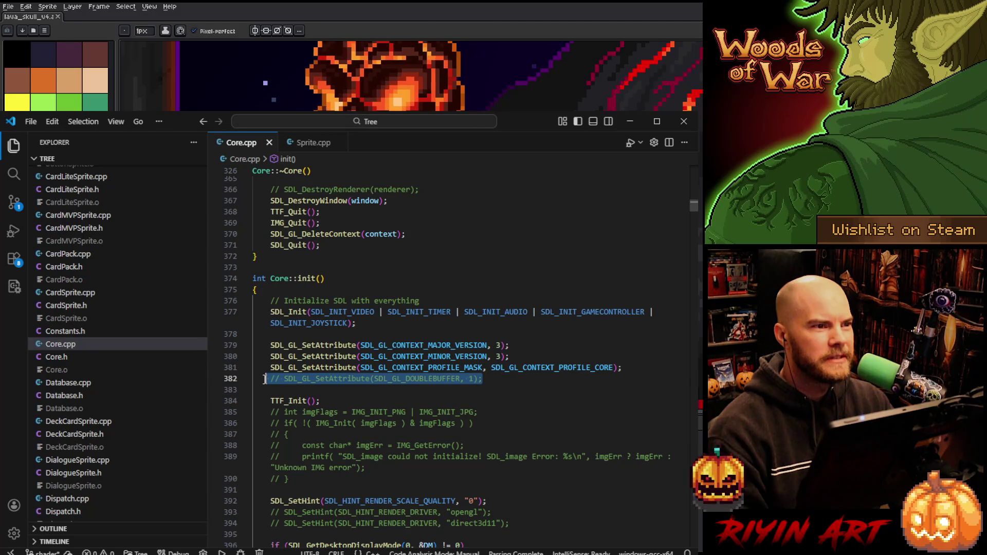
left_click(506, 374)
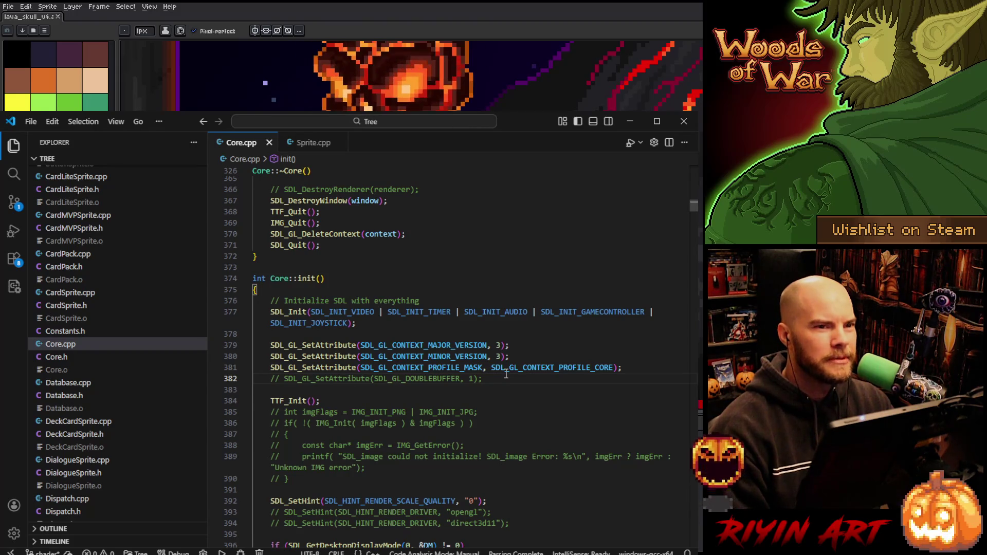
- Scroll down through init to the SDL_GL_SetSwapInterval vsync block and start a file search
scroll(506, 374, "down", 5)
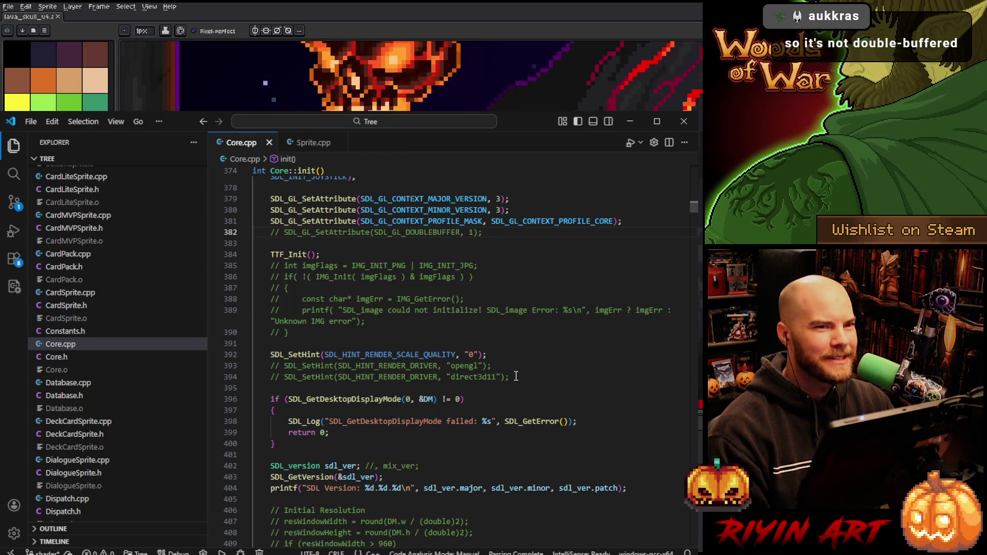
scroll(516, 377, "down", 8)
scroll(519, 376, "down", 3)
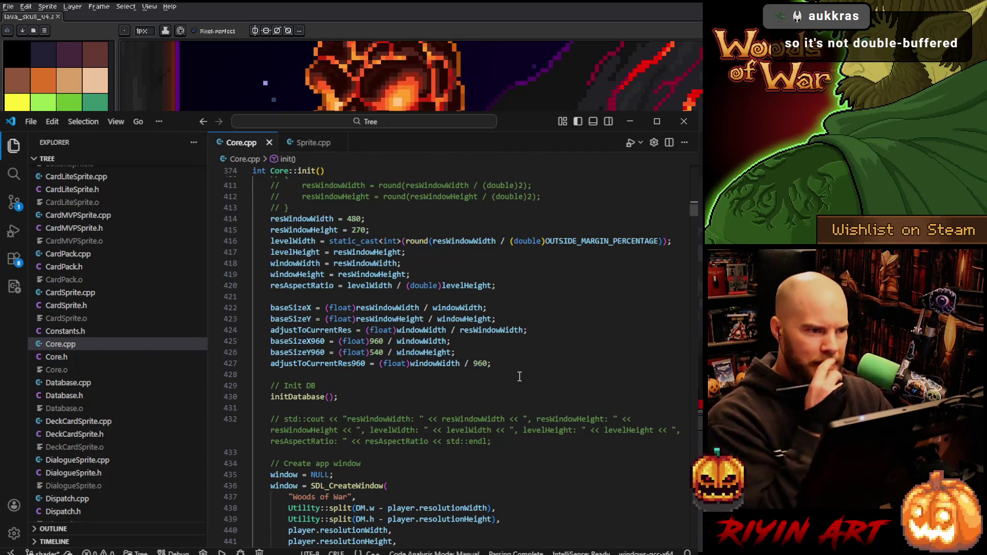
scroll(519, 377, "down", 7)
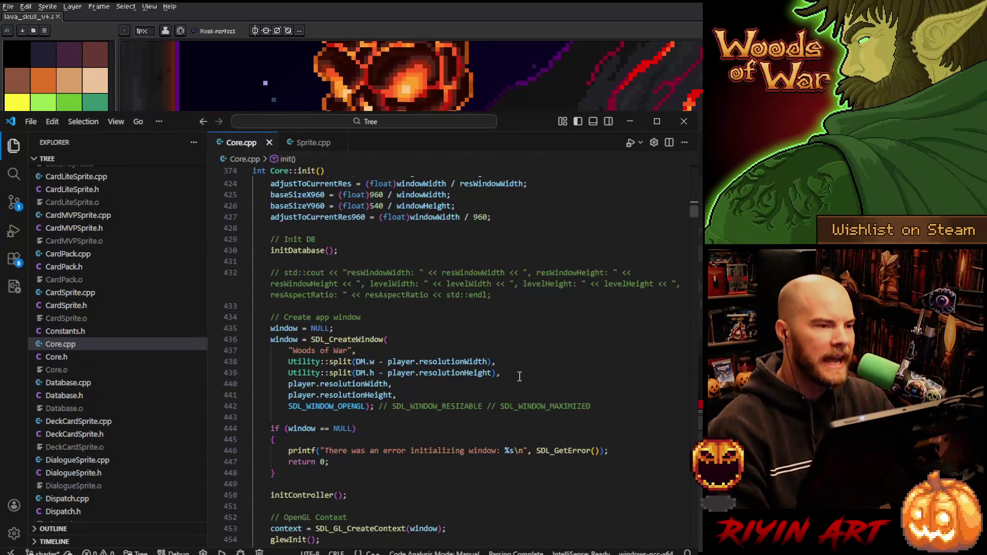
scroll(519, 377, "down", 3)
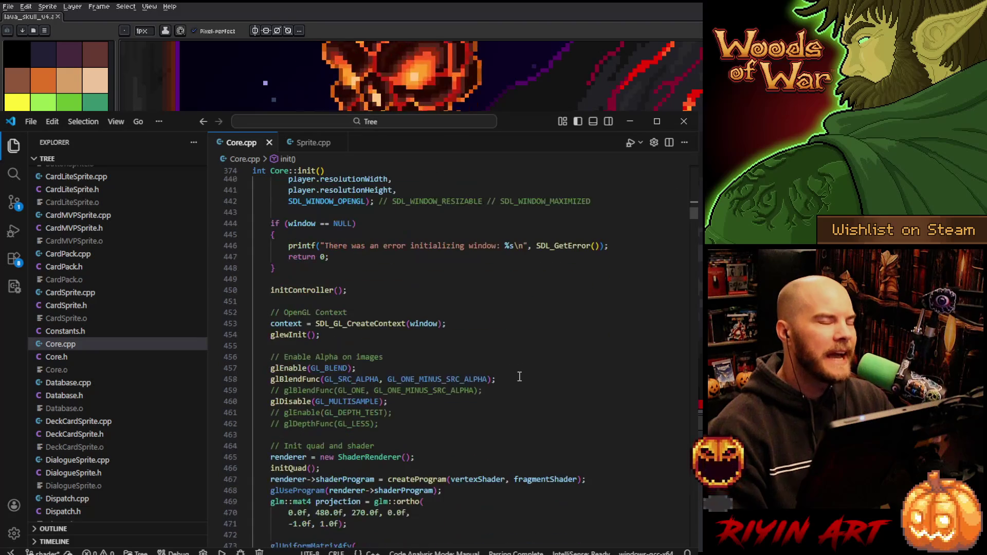
scroll(497, 388, "down", 4)
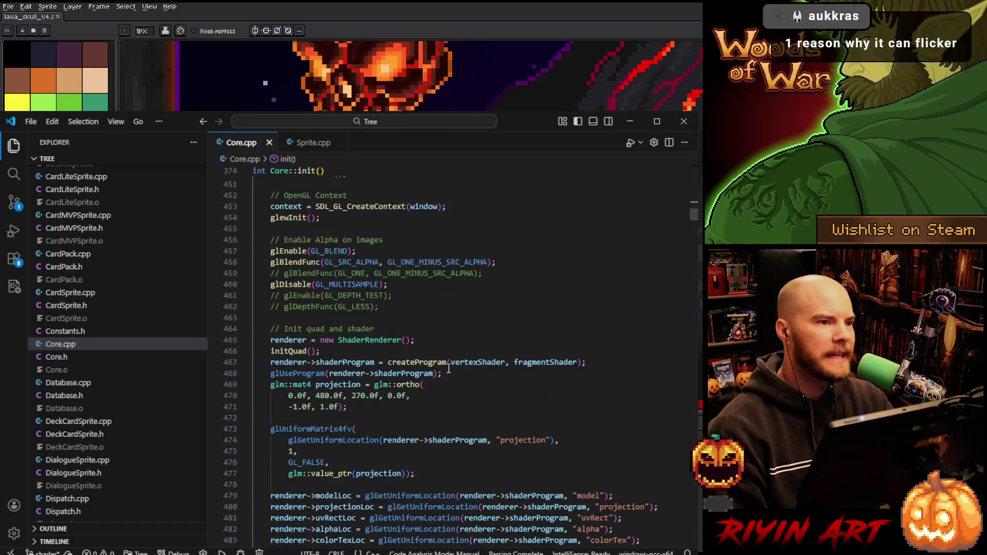
scroll(417, 363, "down", 3)
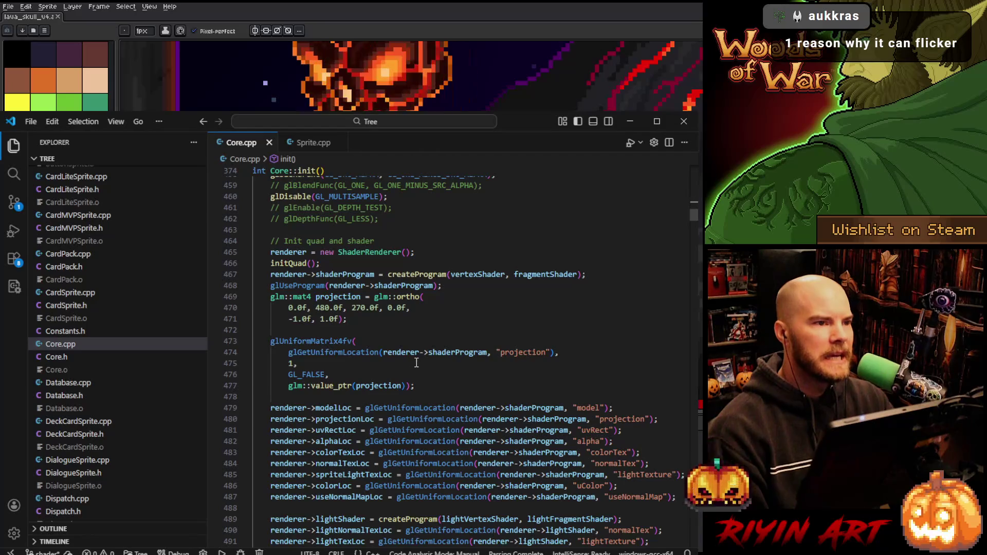
scroll(416, 363, "down", 5)
scroll(389, 363, "up", 10)
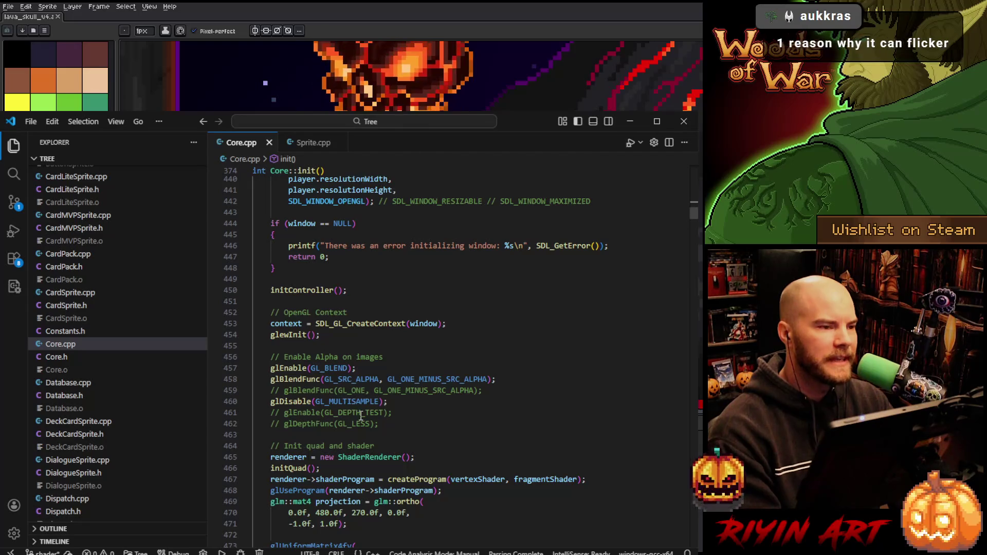
scroll(407, 420, "down", 7)
mouse_move(417, 427)
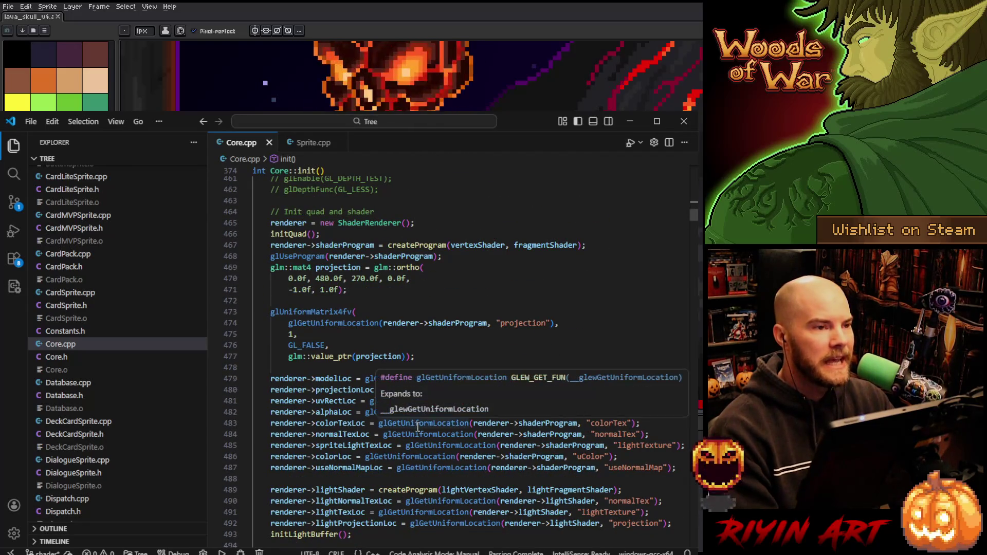
scroll(420, 521, "down", 13)
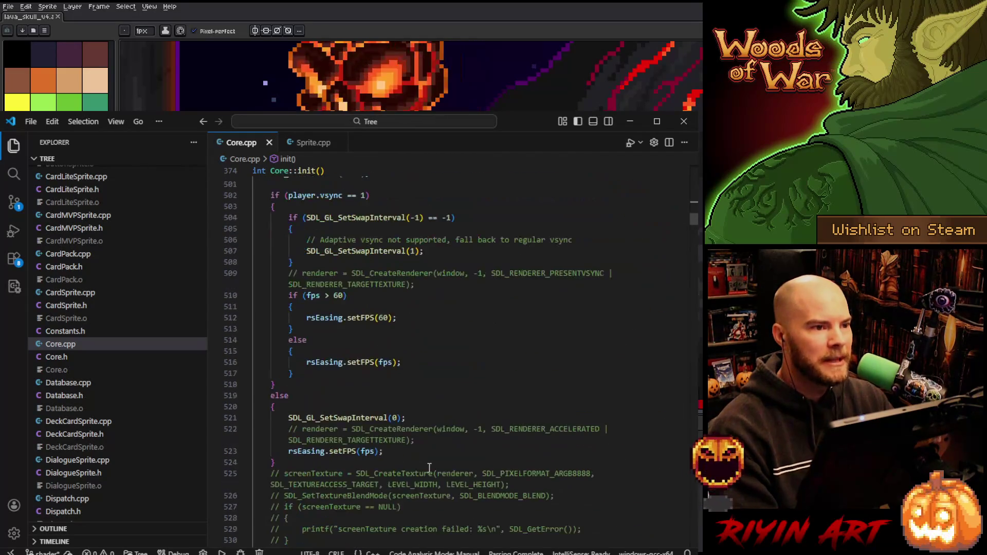
key("ctrl+f")
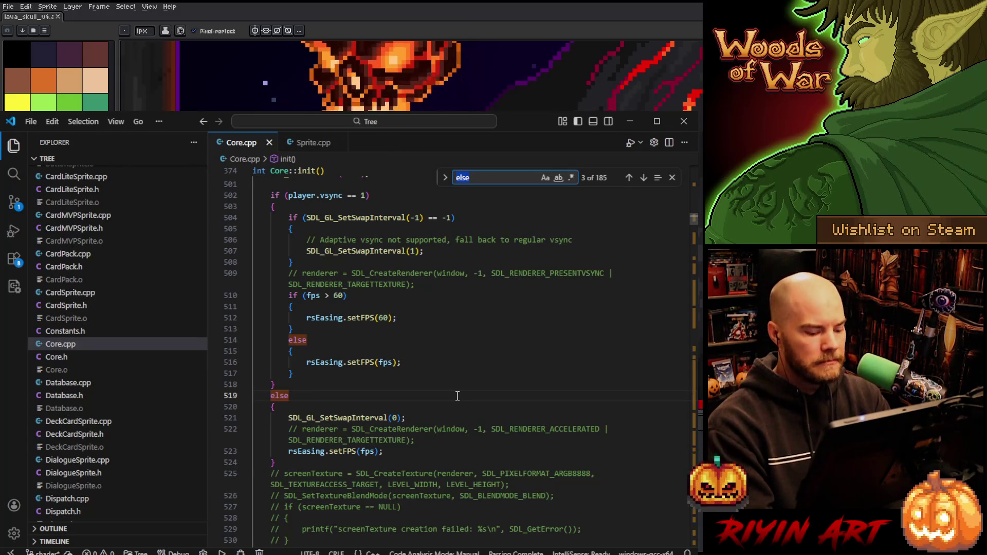
- Search for 'glview' to reach mainLoop's lighting pass and review the mouse light position and radius lines
type("glview")
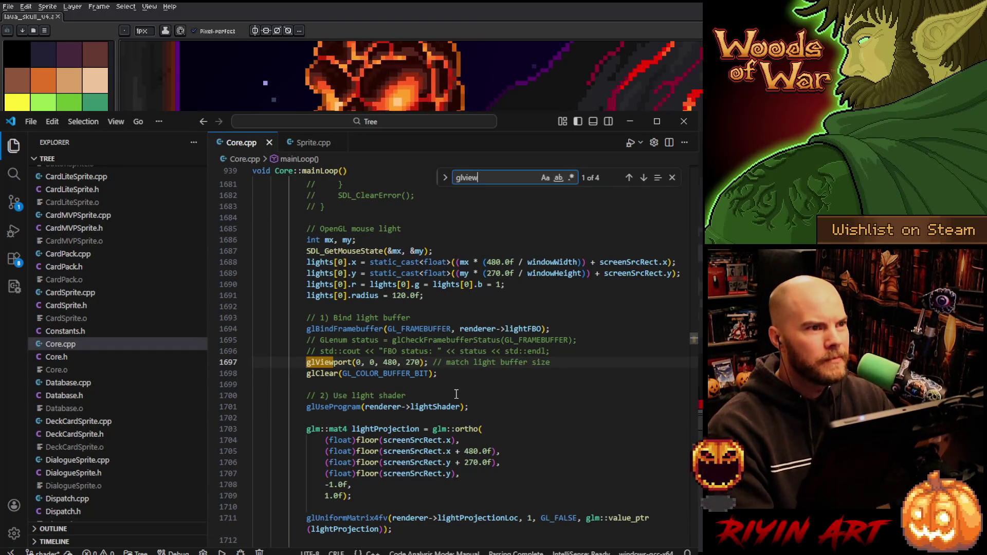
scroll(434, 297, "up", 2)
left_click(432, 290)
scroll(431, 290, "down", 2)
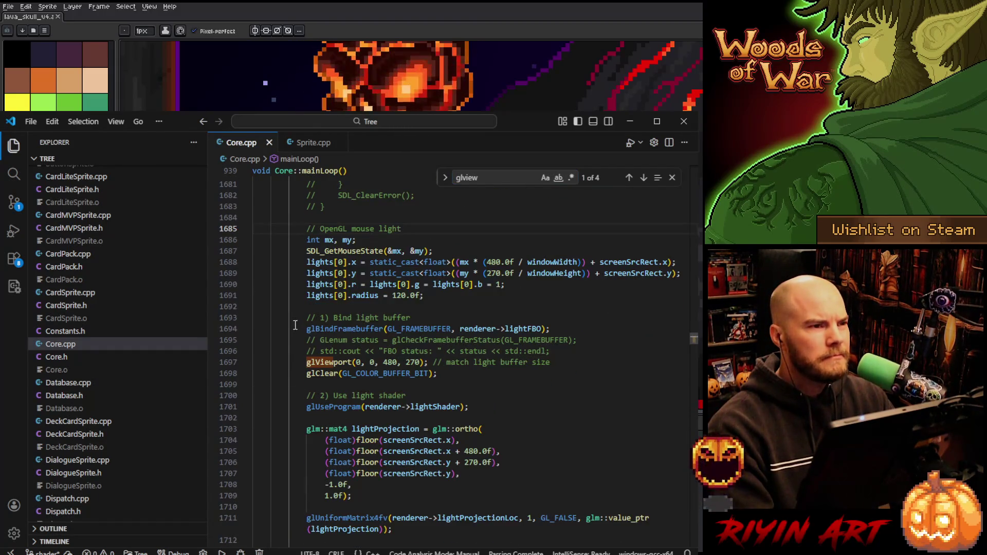
left_click(672, 179)
mouse_move(304, 240)
left_mouse_down()
mouse_move(459, 304)
mouse_move(284, 239)
left_mouse_up()
scroll(358, 291, "down", 2)
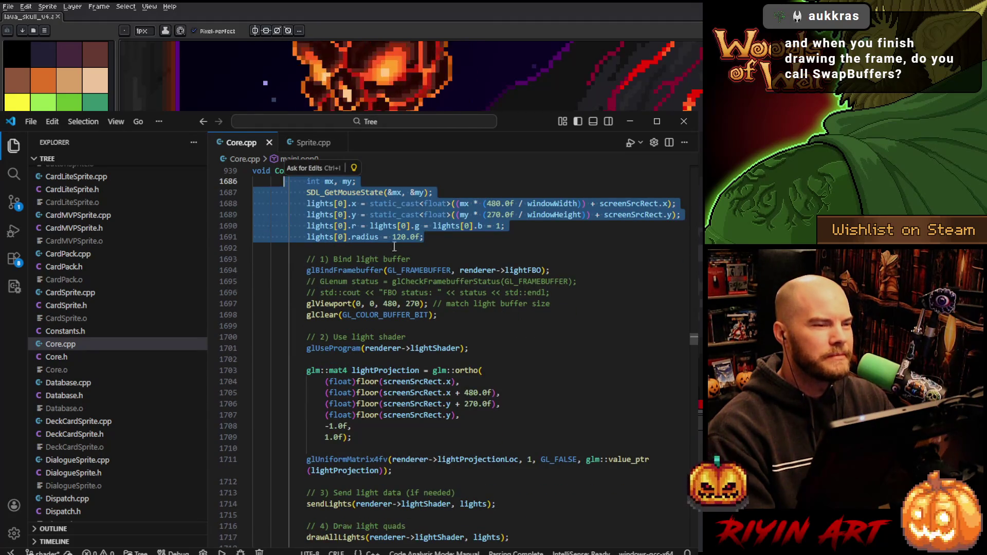
left_click(394, 241)
scroll(320, 277, "up", 1)
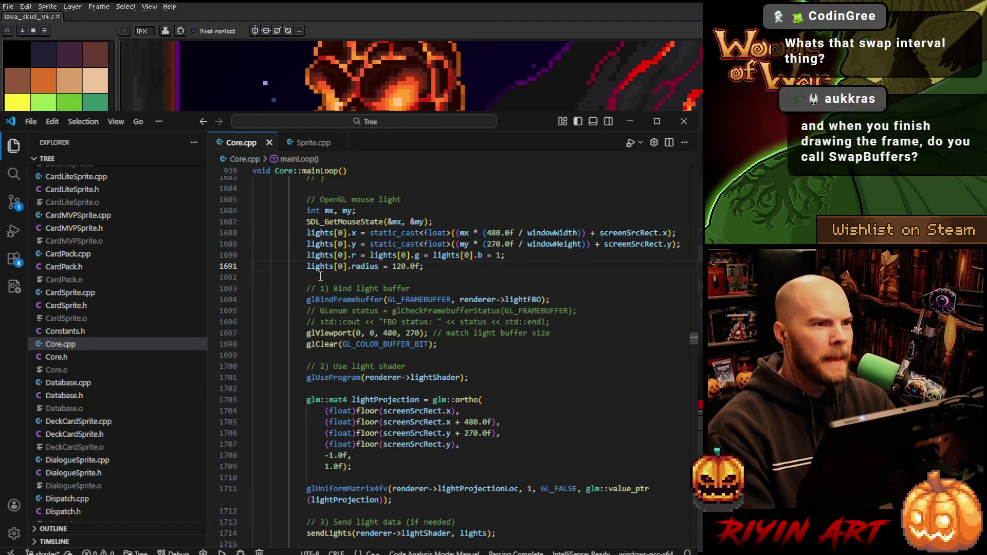
- Highlight the light buffer binding and the 480×270 glViewport call
left_click_drag(549, 300, 550, 291)
scroll(360, 316, "down", 2)
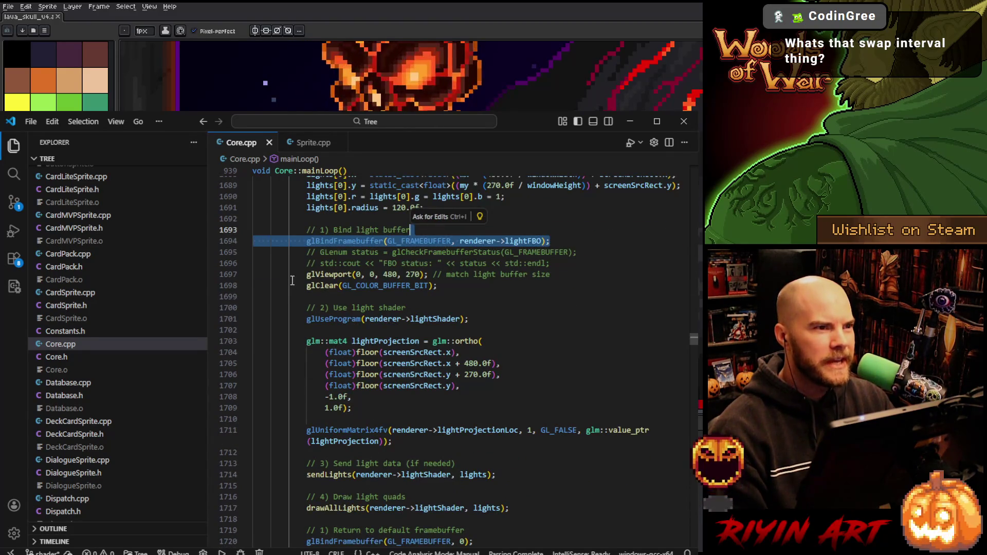
left_click_drag(306, 276, 429, 276)
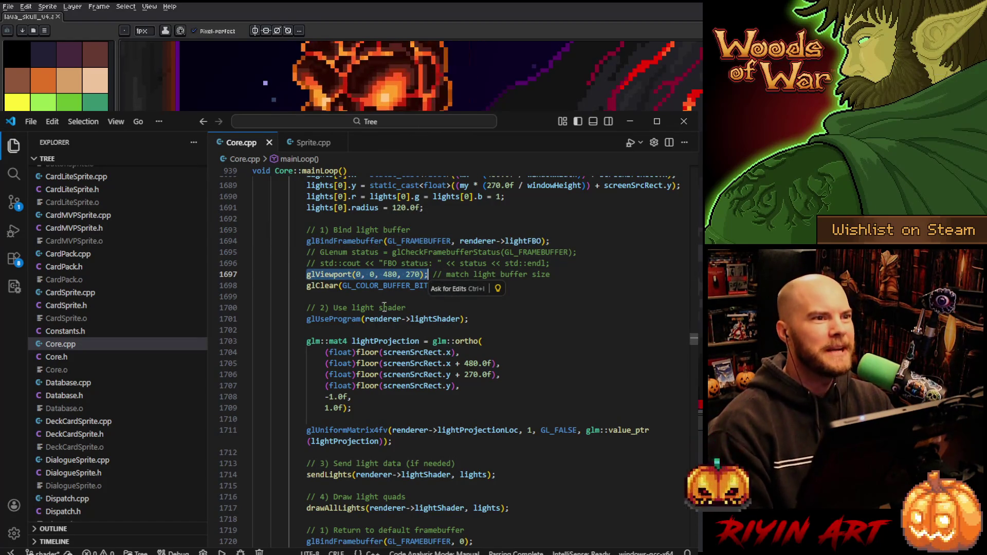
left_click(541, 314)
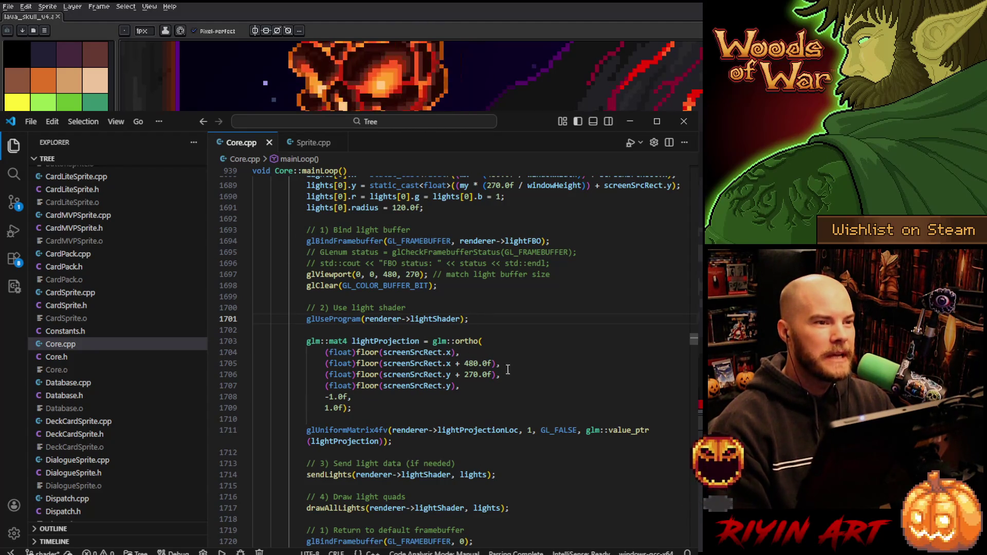
scroll(390, 355, "down", 1)
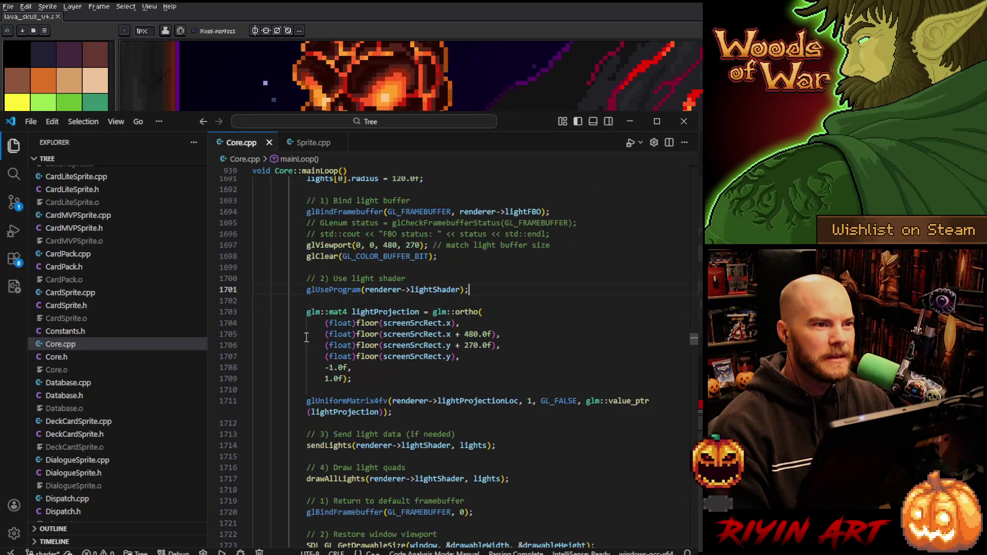
- Review the lightProjection glm::ortho block, then glBindFramebuffer(GL_FRAMEBUFFER, 0) at line 1720
mouse_move(306, 311)
left_mouse_down()
mouse_move(455, 348)
mouse_move(383, 371)
left_mouse_up()
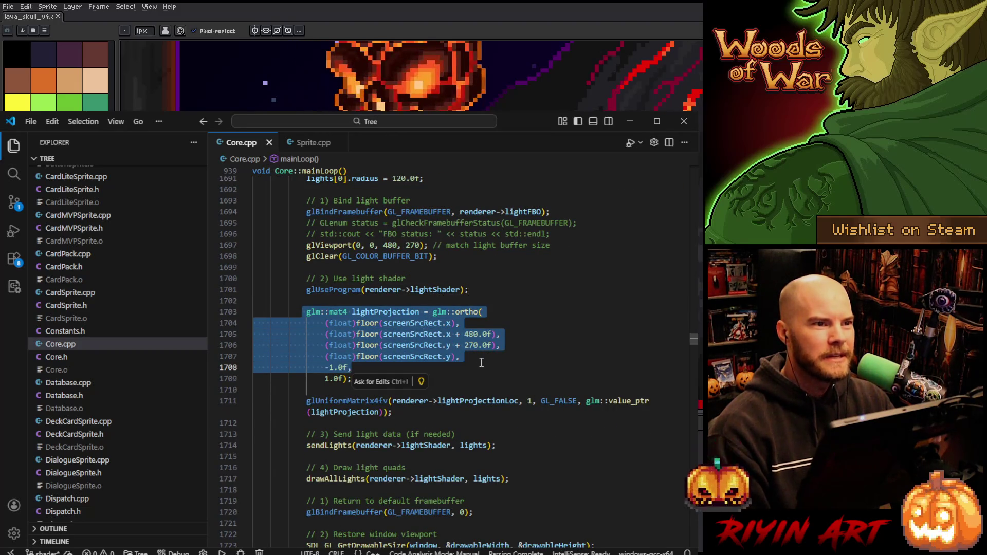
left_click(384, 372)
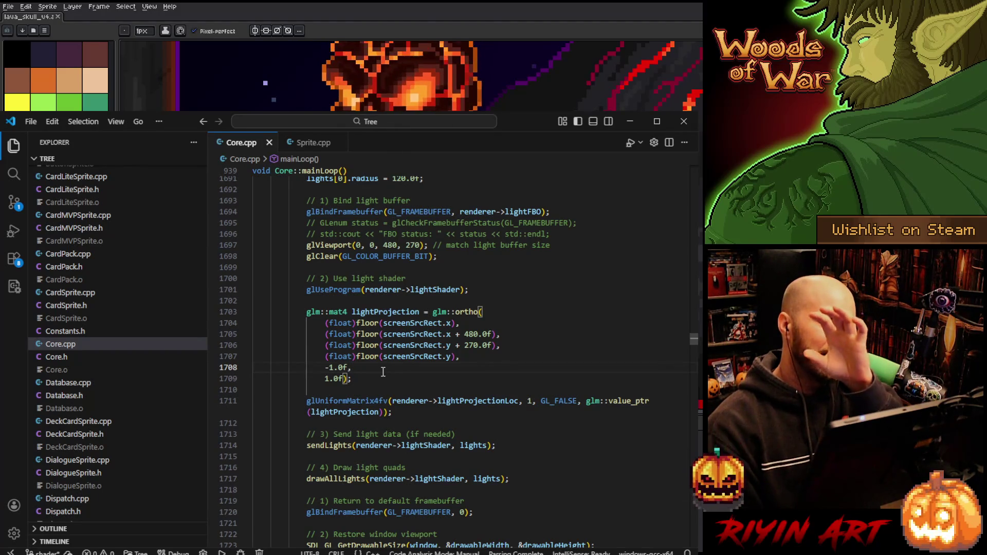
scroll(361, 382, "down", 3)
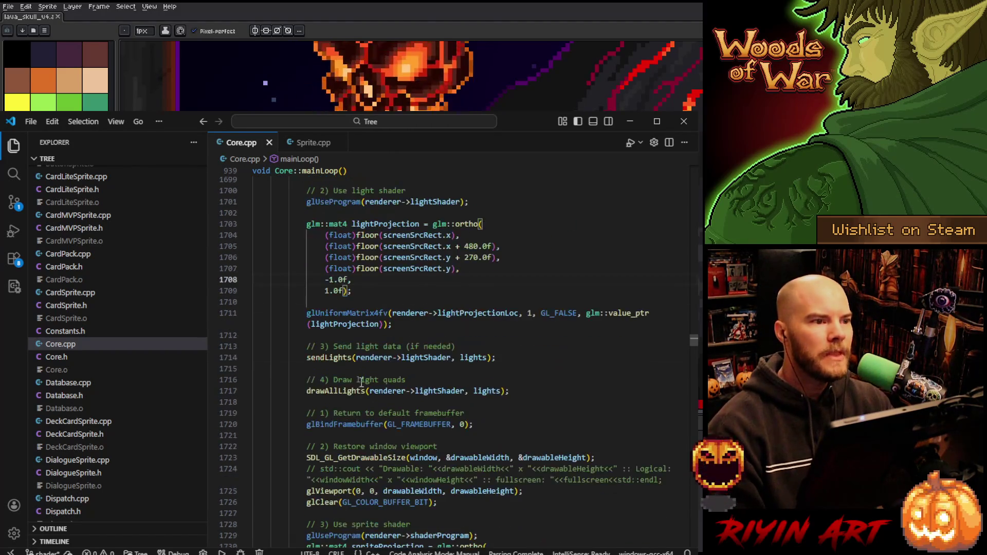
scroll(373, 400, "down", 1)
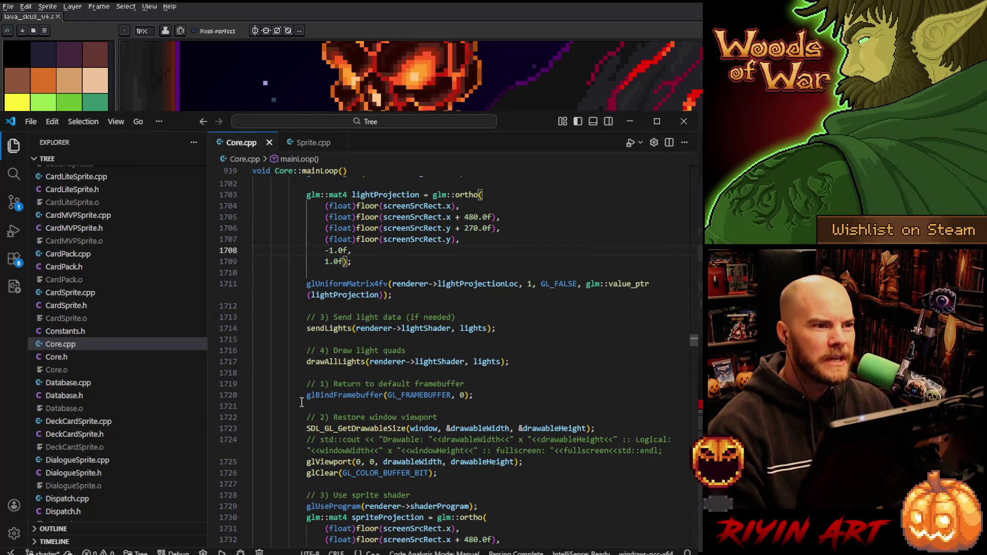
scroll(302, 393, "down", 1)
left_click_drag(303, 368, 506, 366)
left_click(506, 366)
key("Home")
key("ctrl+shift+Right")
left_click(479, 363)
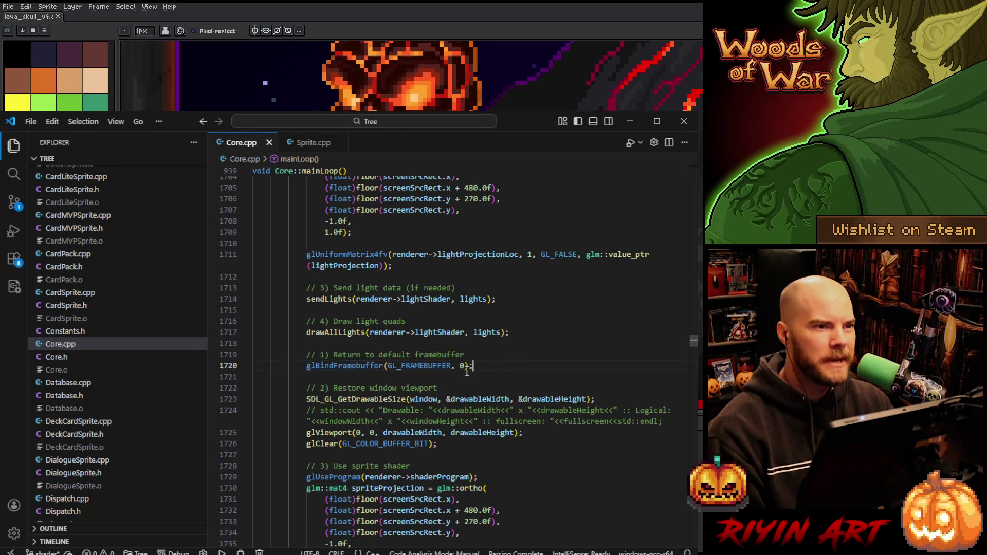
scroll(303, 373, "down", 1)
scroll(303, 360, "down", 1)
mouse_move(302, 340)
left_mouse_down()
mouse_move(591, 342)
mouse_move(581, 377)
left_mouse_up()
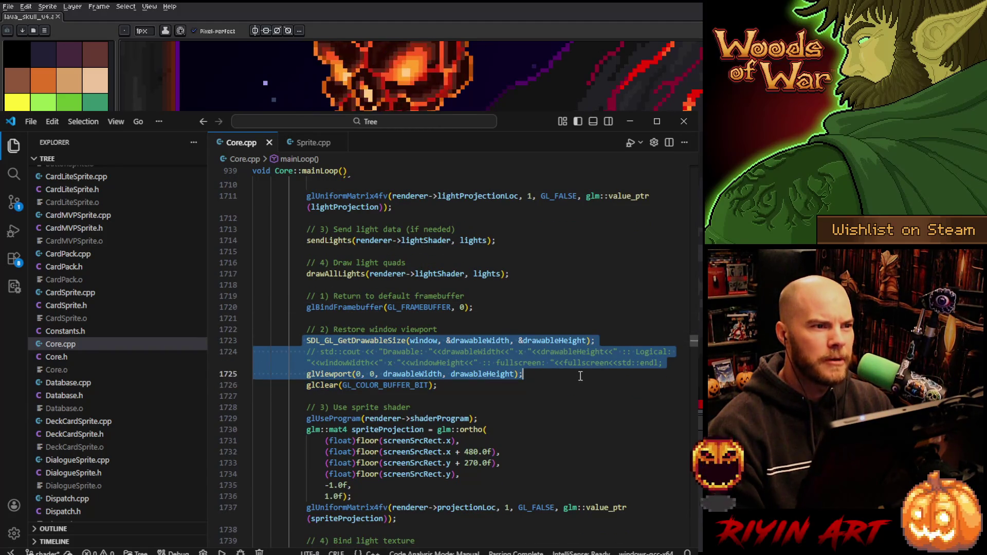
left_click(552, 373)
scroll(370, 369, "down", 2)
triple_click(314, 328)
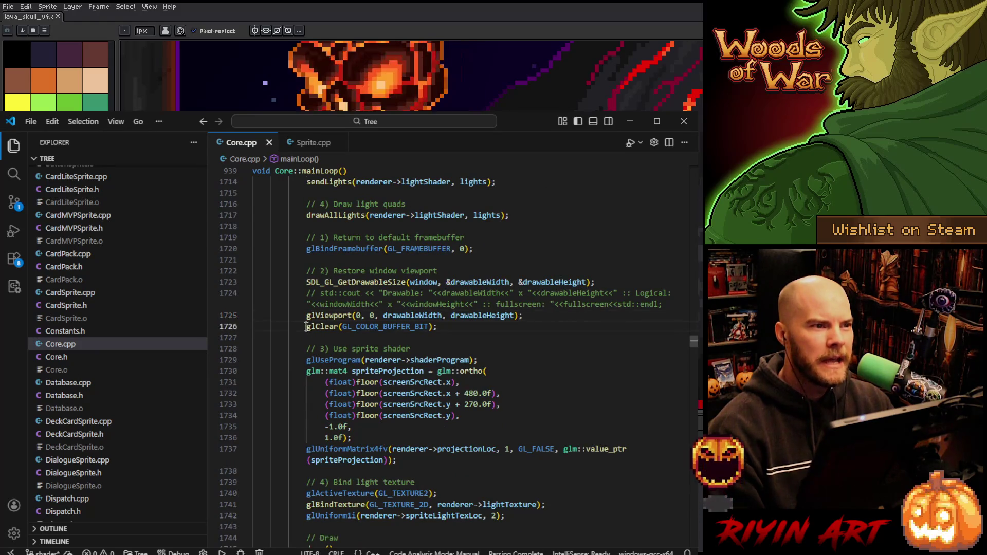
scroll(314, 329, "down", 2)
left_click(486, 292)
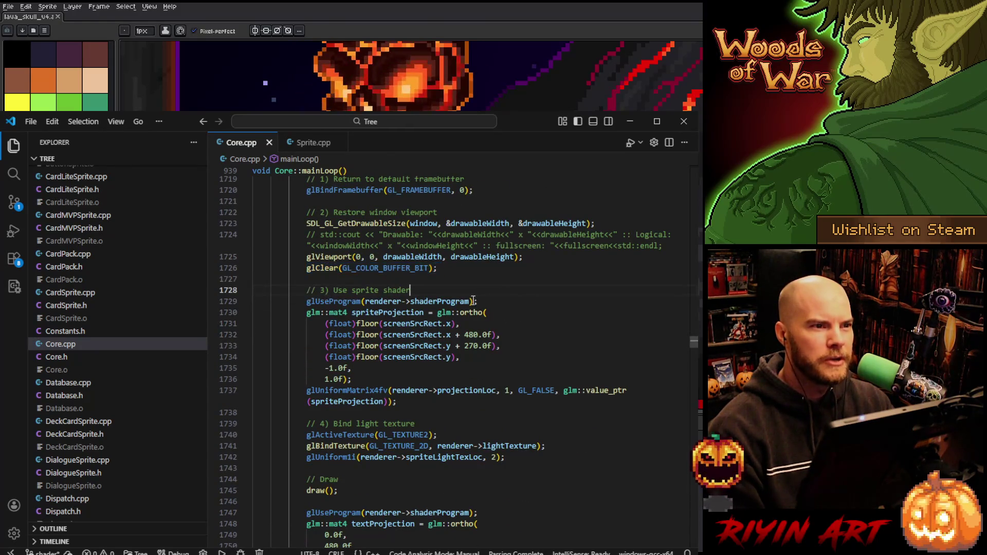
scroll(324, 320, "down", 2)
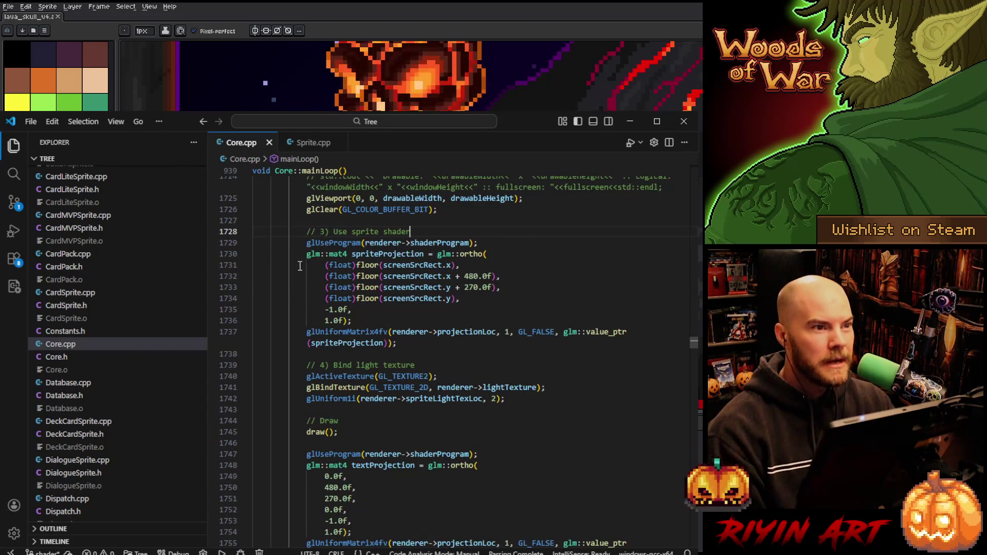
left_click_drag(306, 254, 360, 320)
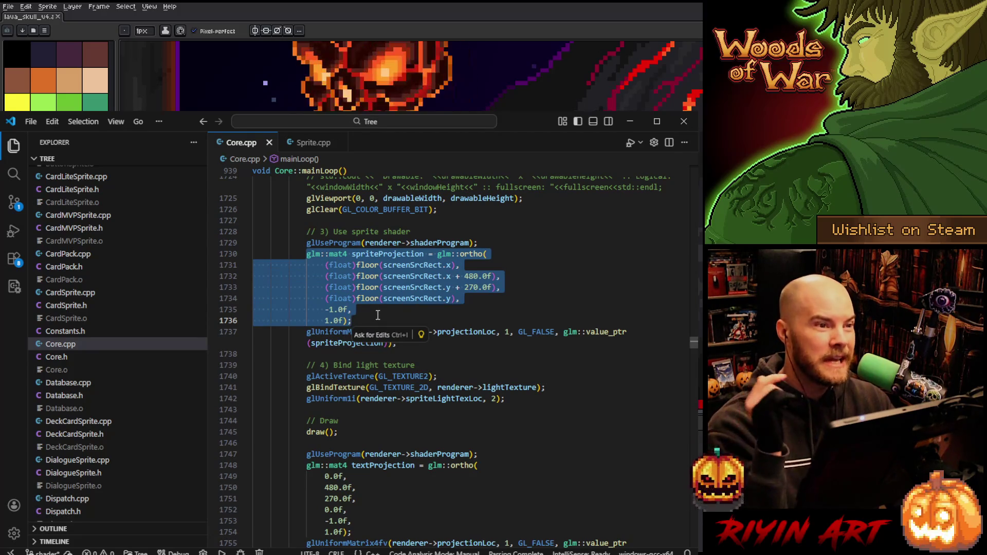
scroll(393, 321, "up", 10)
scroll(415, 326, "up", 1)
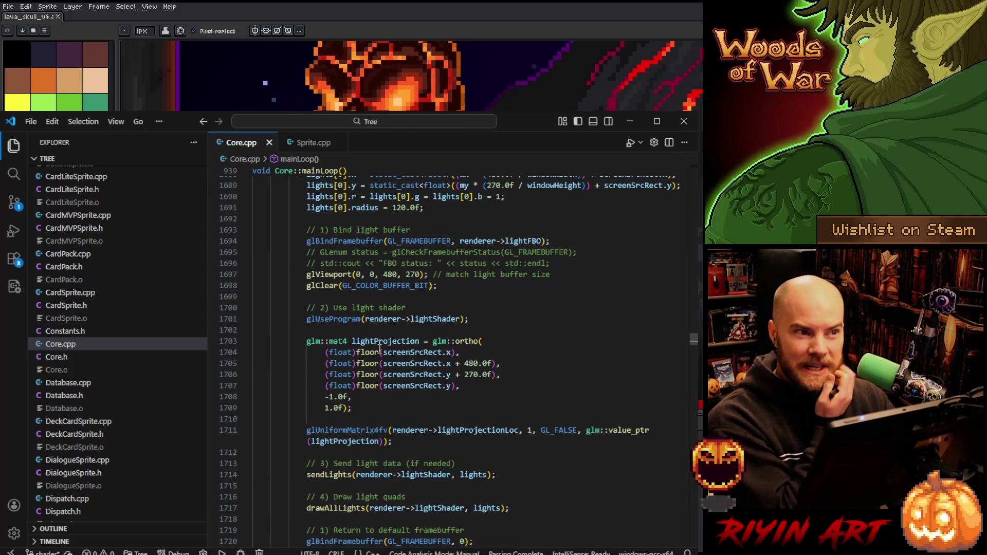
scroll(380, 349, "down", 10)
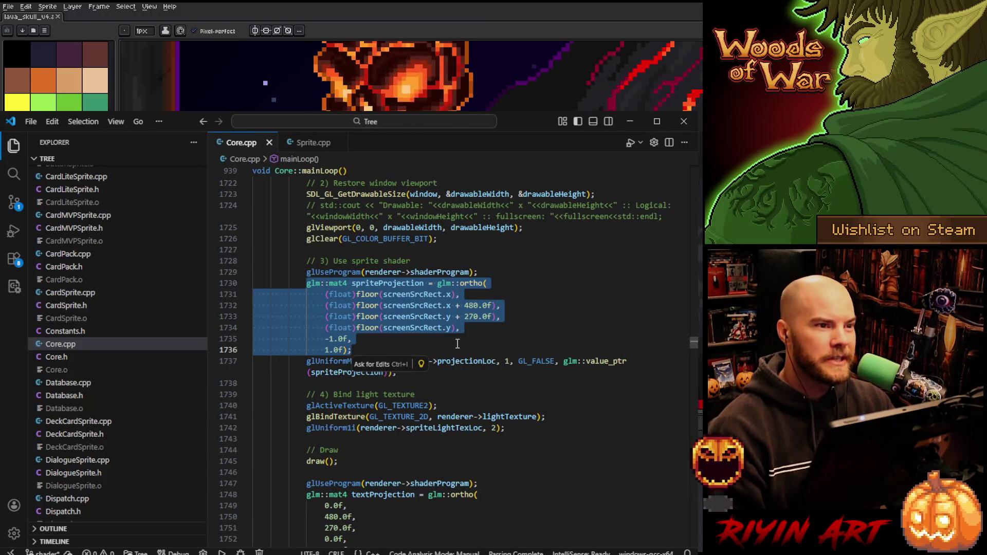
left_click(457, 343)
scroll(457, 344, "down", 1)
scroll(287, 331, "down", 1)
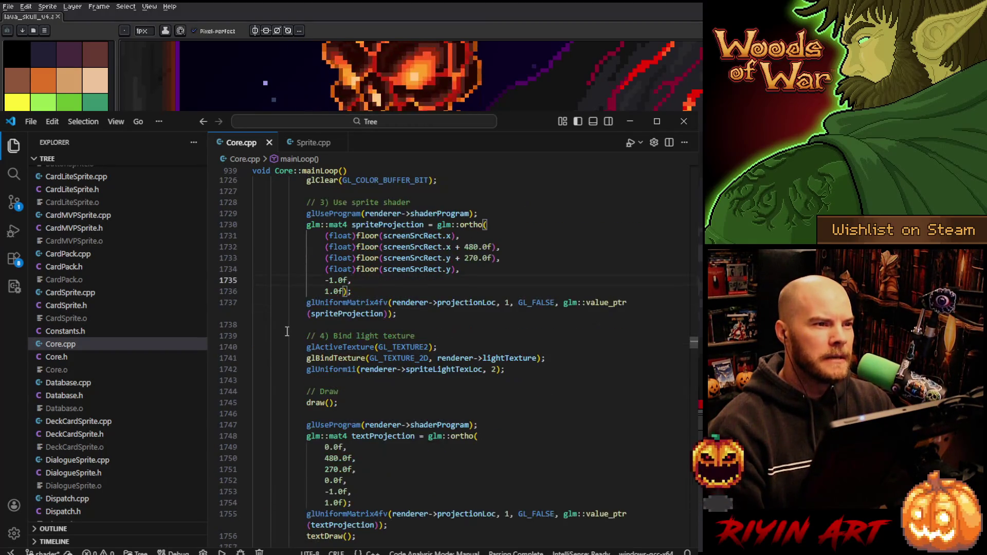
scroll(287, 331, "down", 1)
left_click_drag(306, 318, 509, 340)
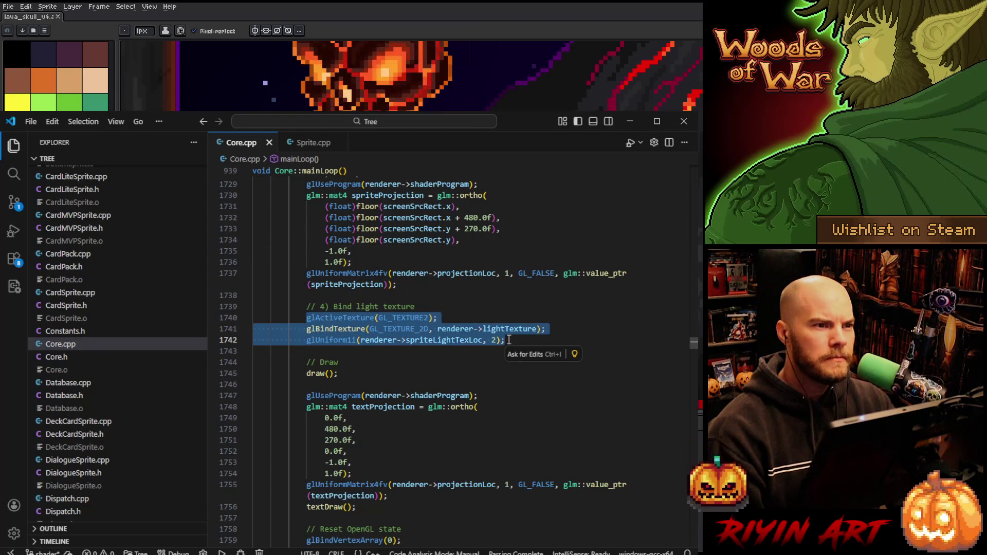
left_click(509, 340)
scroll(286, 289, "down", 3)
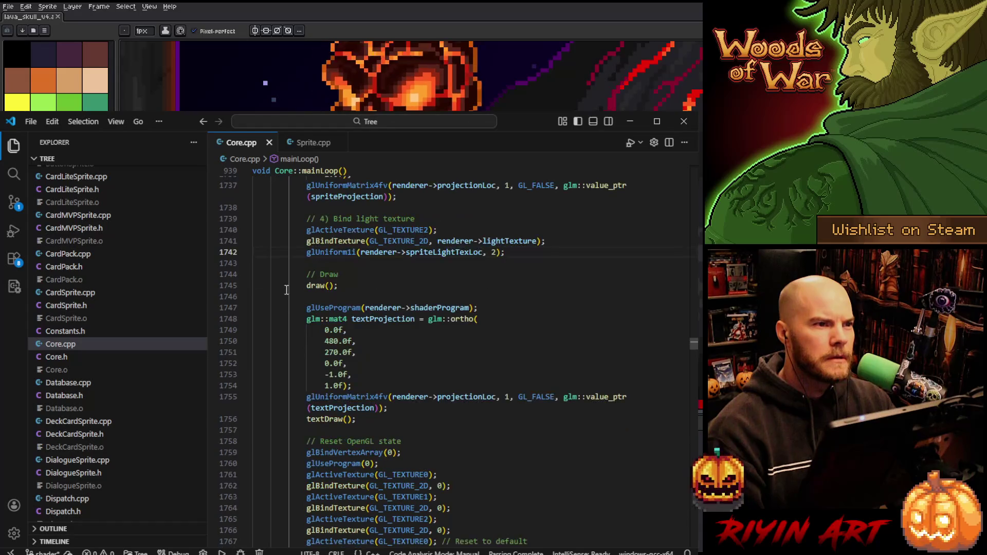
left_click(303, 285)
scroll(385, 282, "up", 2)
left_click_drag(307, 289, 506, 311)
scroll(514, 319, "up", 1)
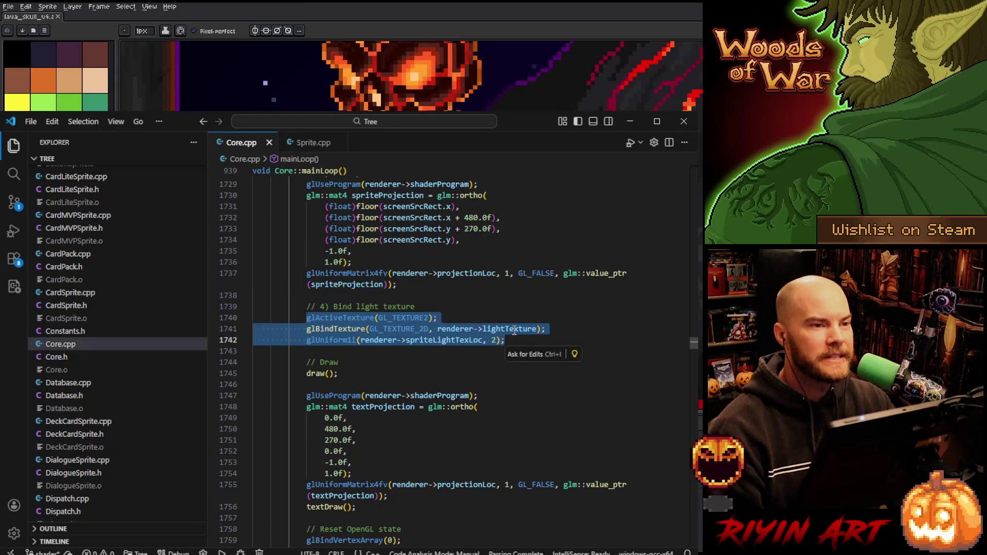
left_click(528, 319)
scroll(528, 319, "up", 1)
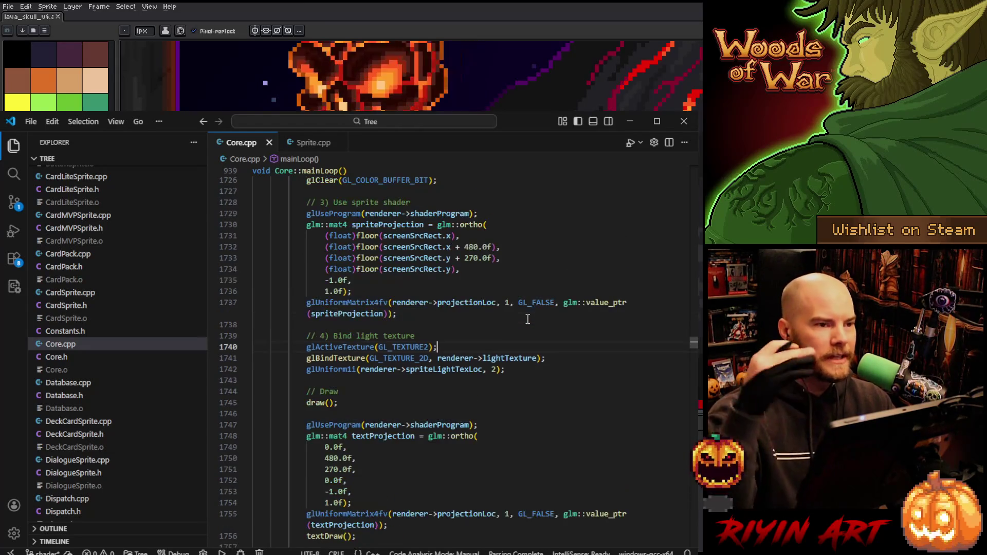
left_click_drag(307, 347, 536, 369)
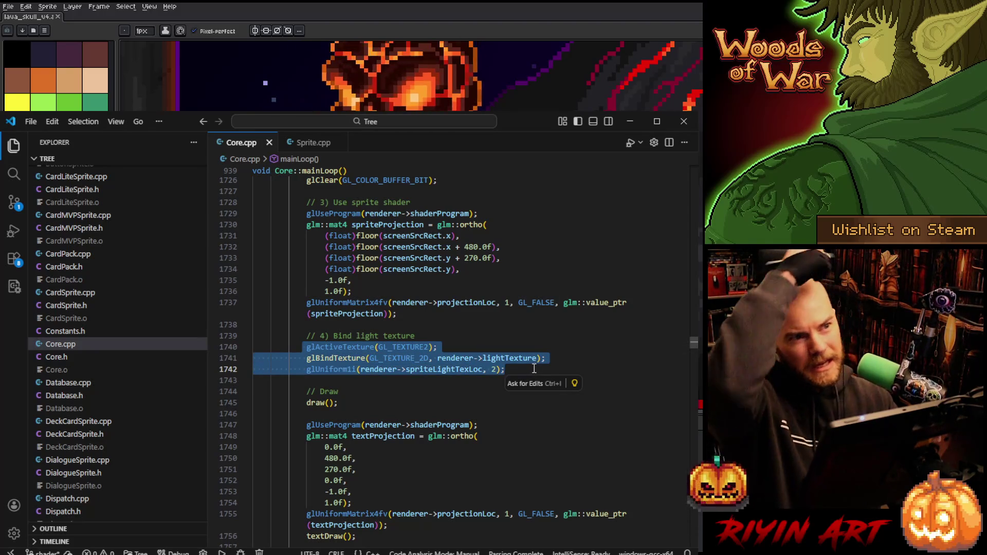
scroll(367, 240, "up", 1)
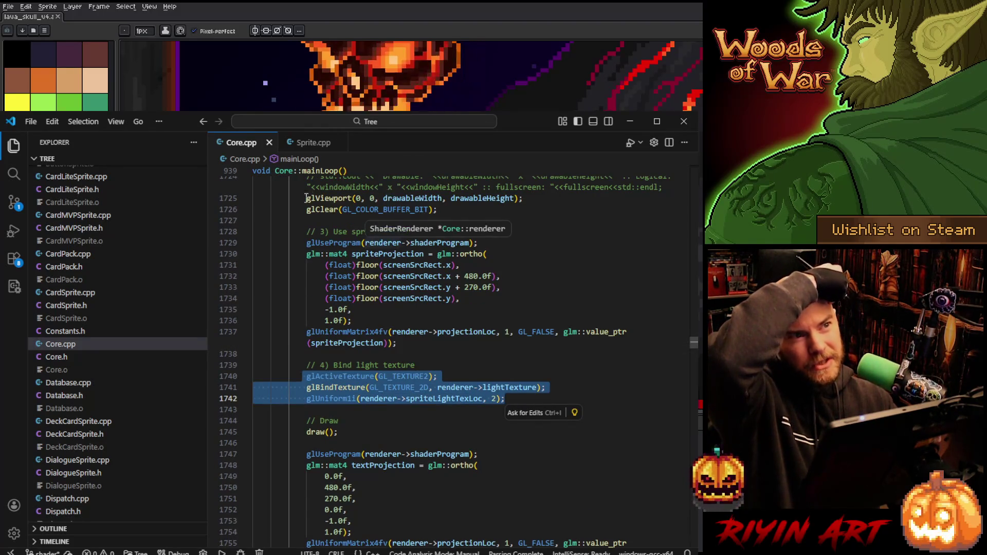
scroll(367, 240, "up", 2)
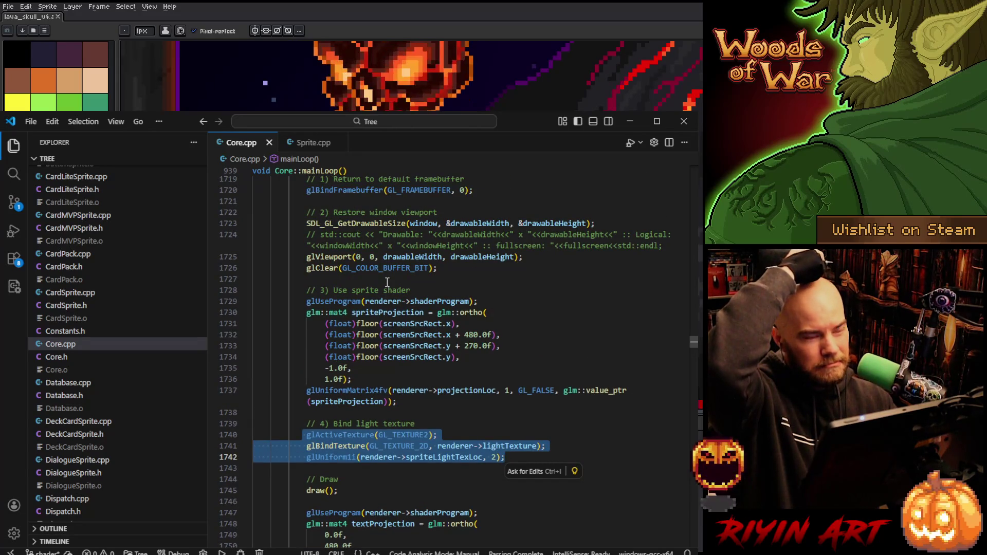
scroll(391, 288, "down", 2)
scroll(400, 304, "down", 2)
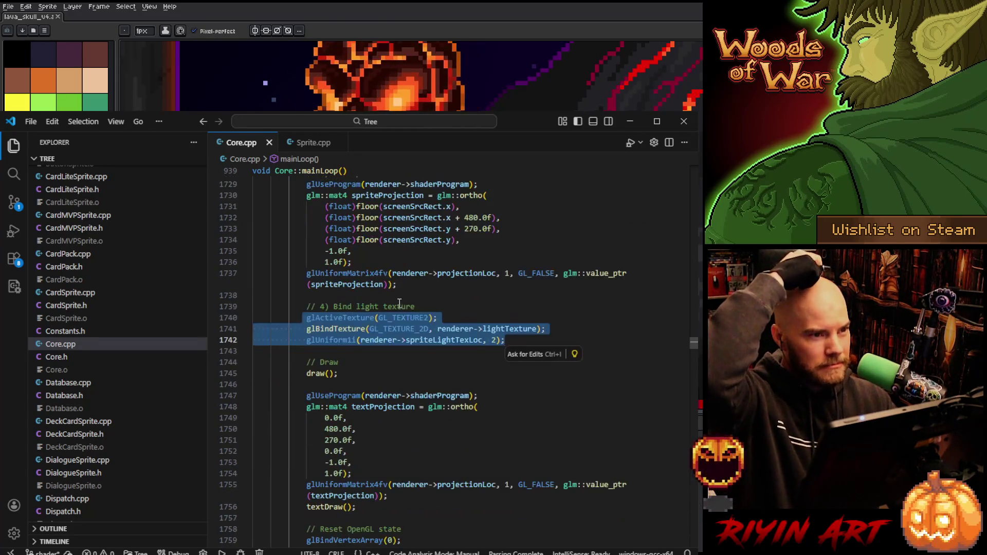
scroll(416, 345, "down", 3)
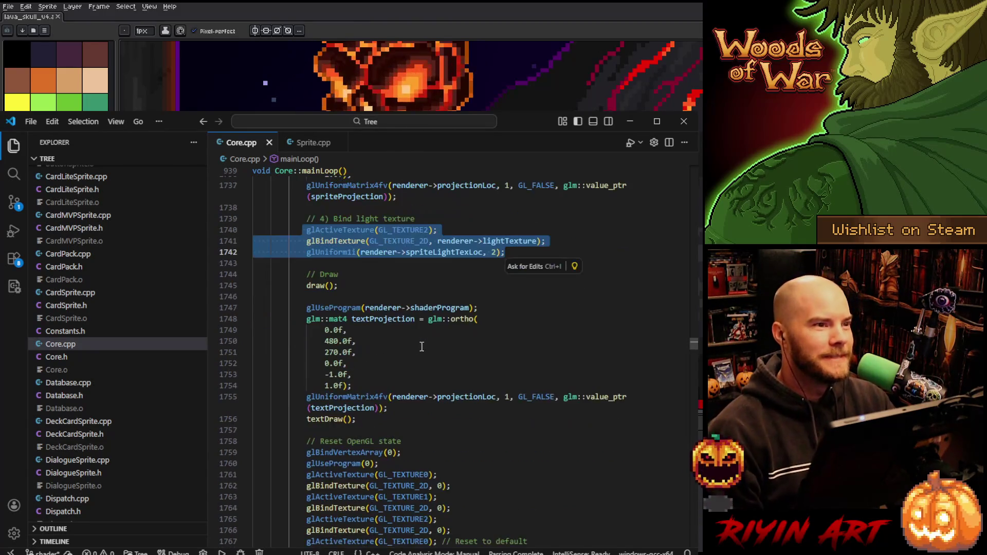
left_click(408, 284)
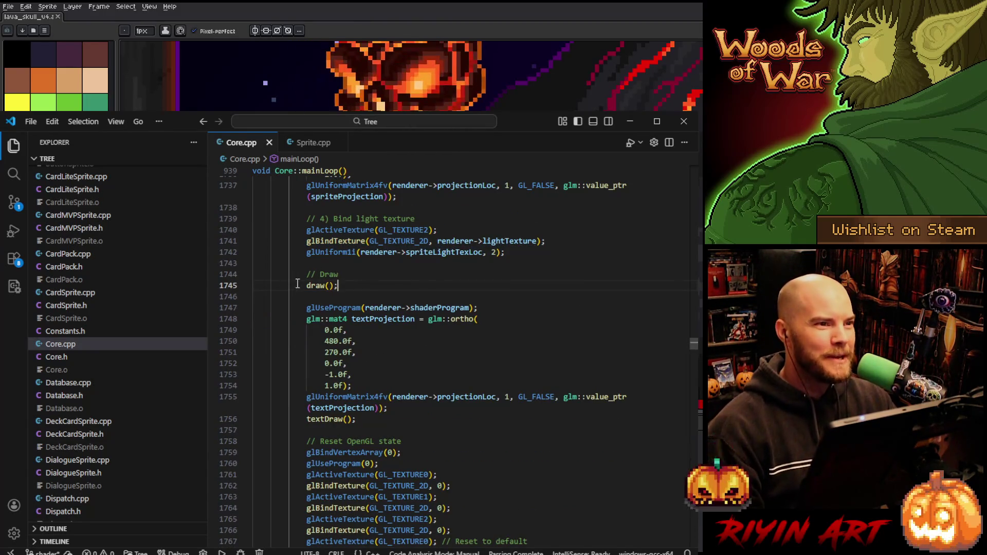
left_click_drag(307, 285, 338, 285)
scroll(377, 283, "down", 1)
left_click(442, 257)
scroll(439, 257, "down", 1)
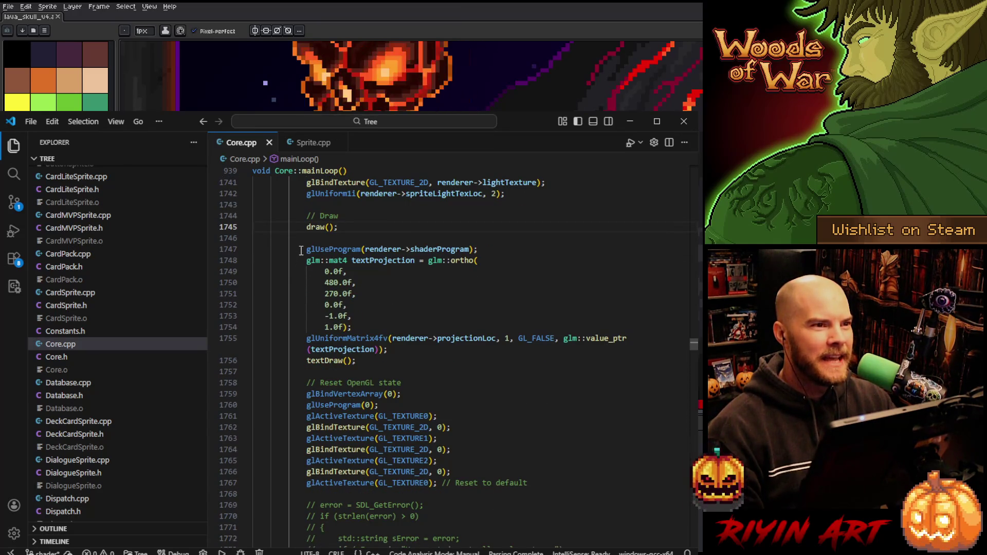
mouse_move(305, 249)
left_mouse_down()
mouse_move(392, 261)
mouse_move(393, 321)
mouse_move(410, 349)
left_mouse_up()
left_click(410, 350)
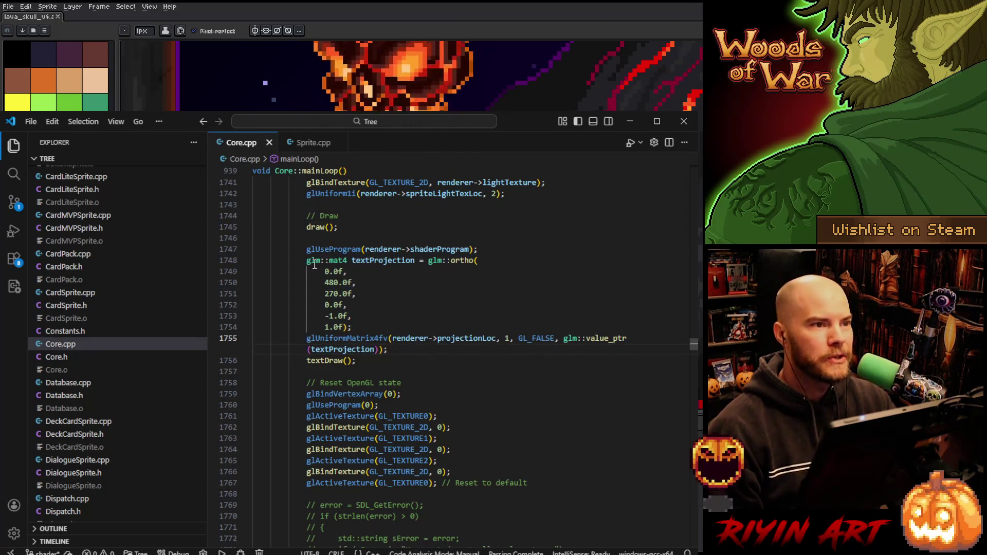
left_click_drag(304, 260, 388, 323)
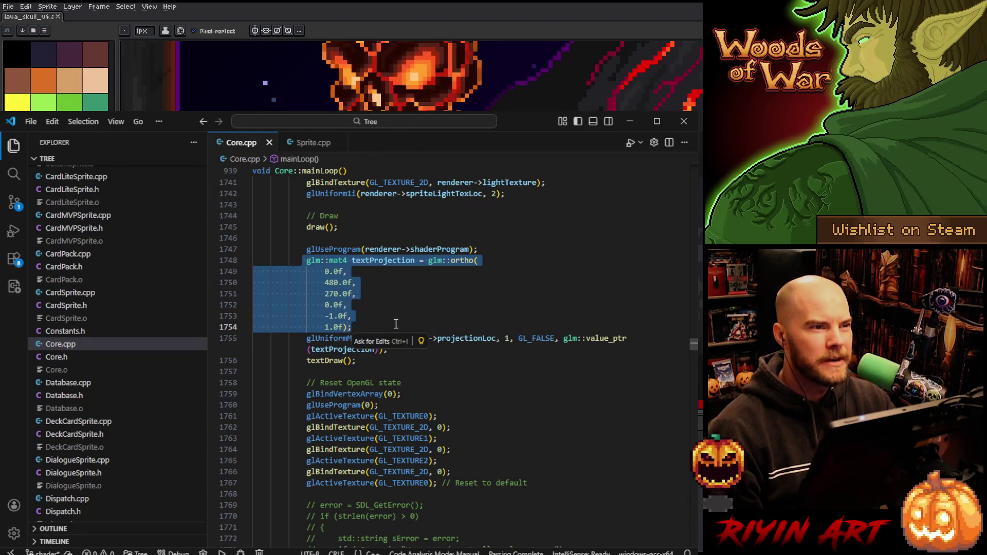
left_click_drag(325, 283, 384, 305)
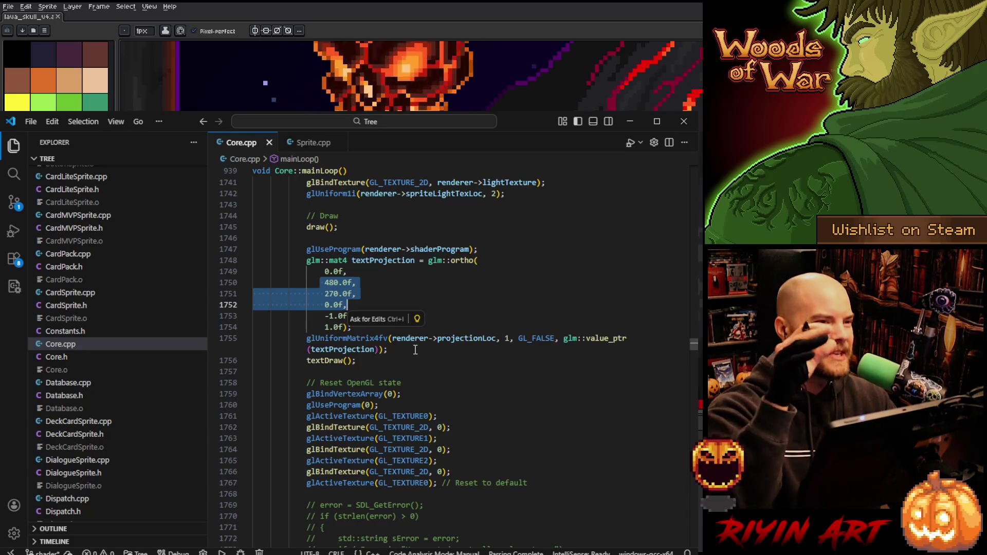
scroll(413, 346, "down", 1)
scroll(396, 324, "up", 1)
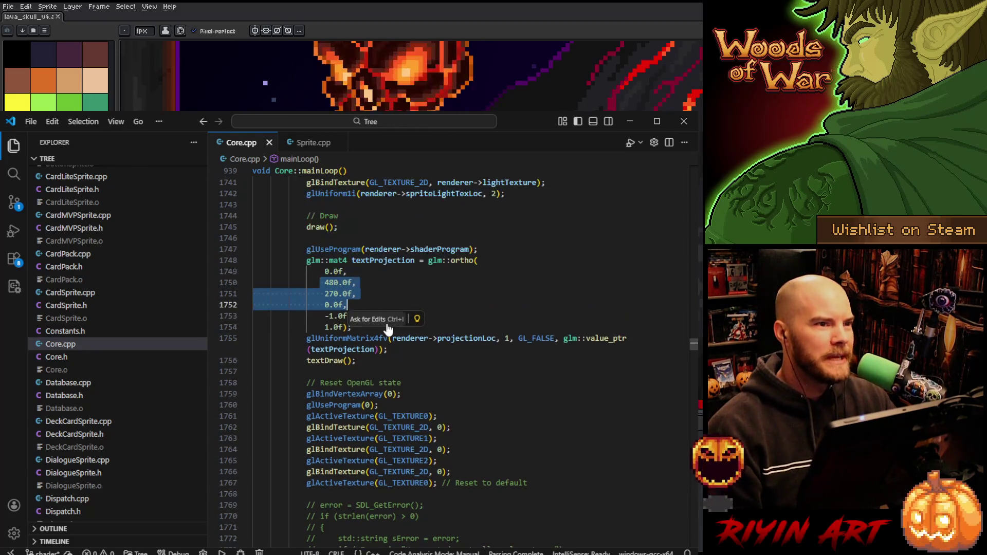
scroll(317, 355, "down", 2)
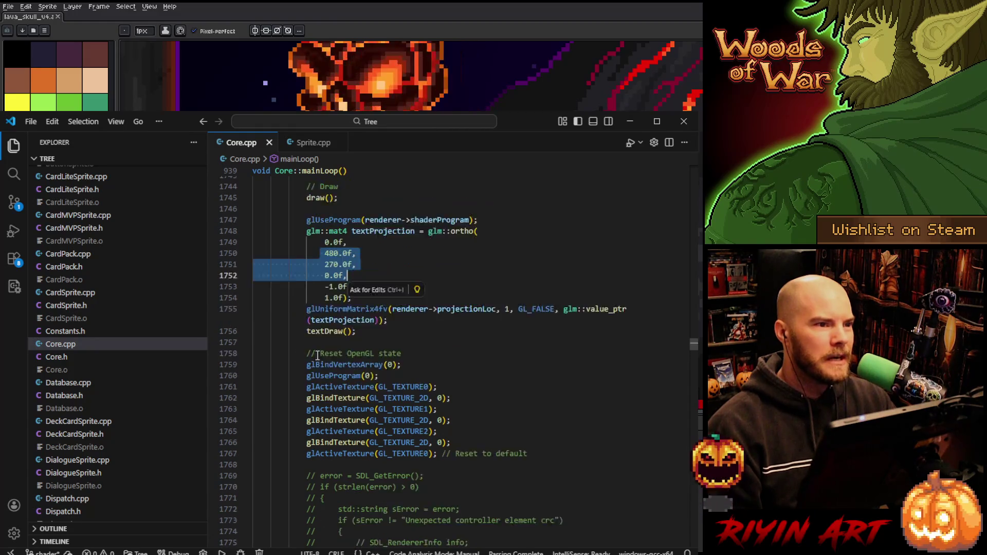
scroll(318, 354, "down", 1)
mouse_move(306, 336)
left_mouse_down()
mouse_move(401, 337)
mouse_move(383, 347)
mouse_move(544, 427)
left_mouse_up()
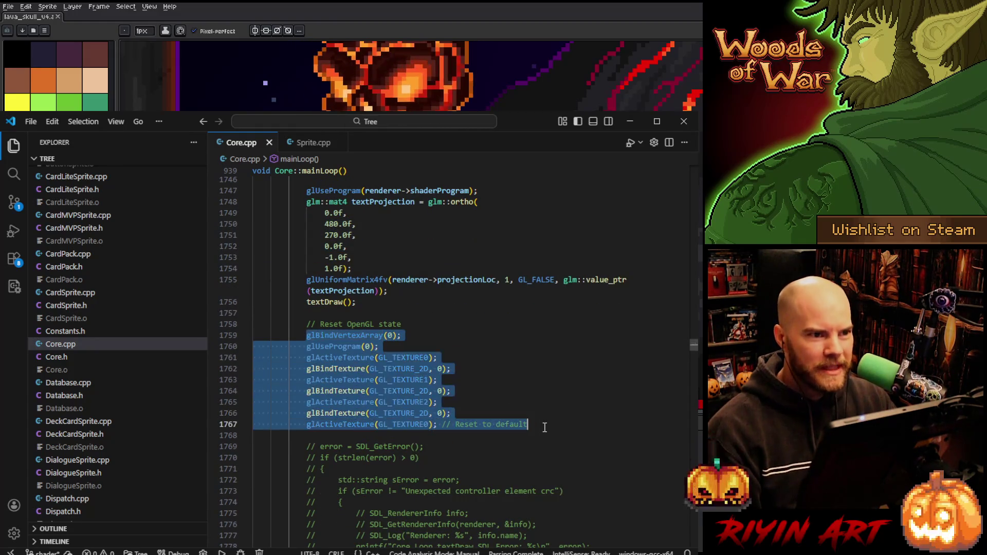
mouse_move(306, 335)
left_mouse_down()
mouse_move(393, 362)
mouse_move(495, 424)
left_mouse_up()
left_click(470, 369)
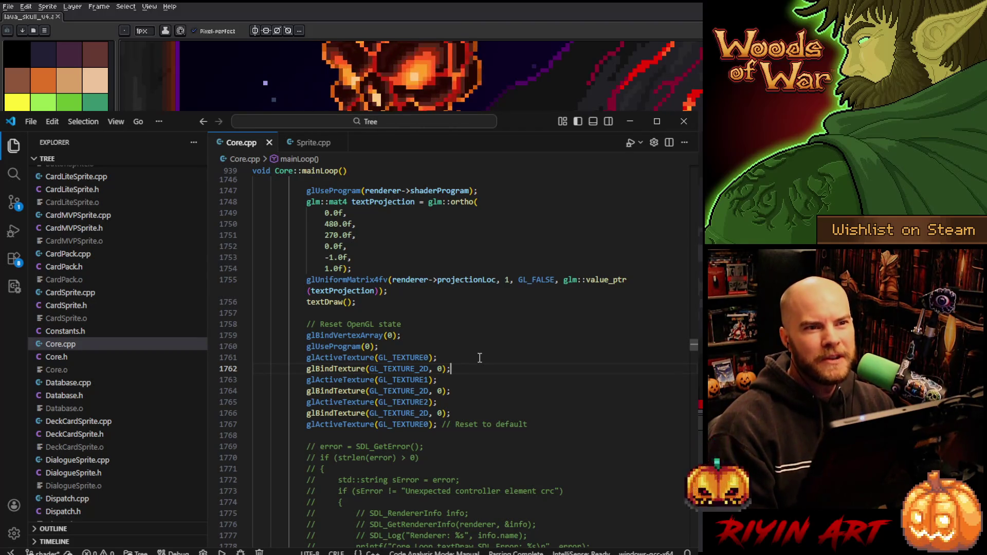
scroll(480, 358, "down", 8)
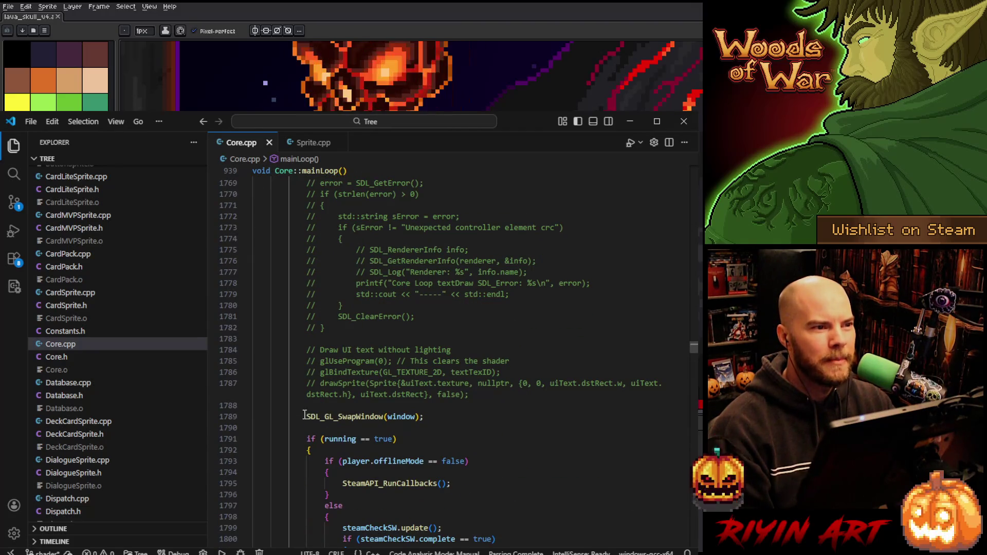
- Check the SDL_GL_SwapWindow call, scroll back up through mainLoop, and bring up Find in Core.cpp
left_click_drag(304, 415, 429, 417)
left_click(437, 406)
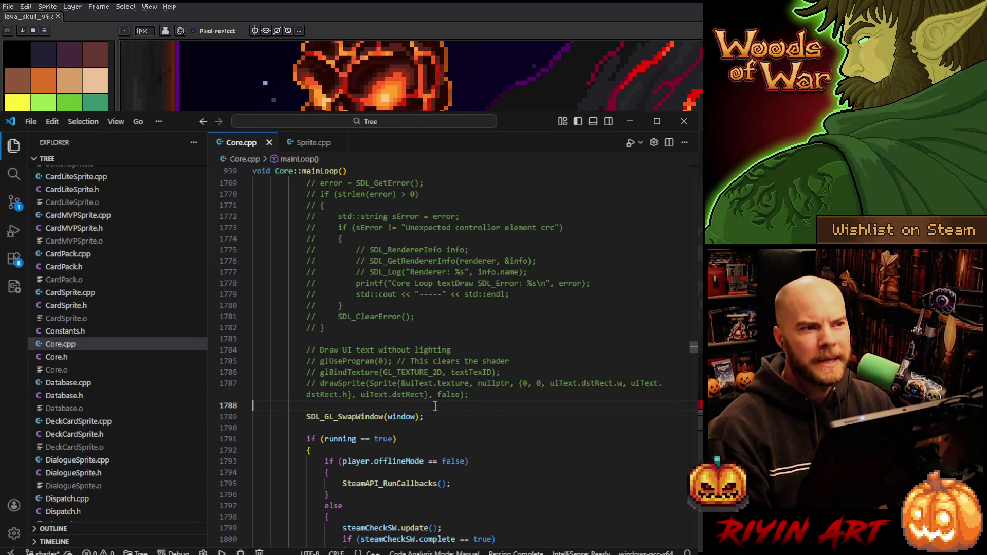
scroll(435, 406, "up", 9)
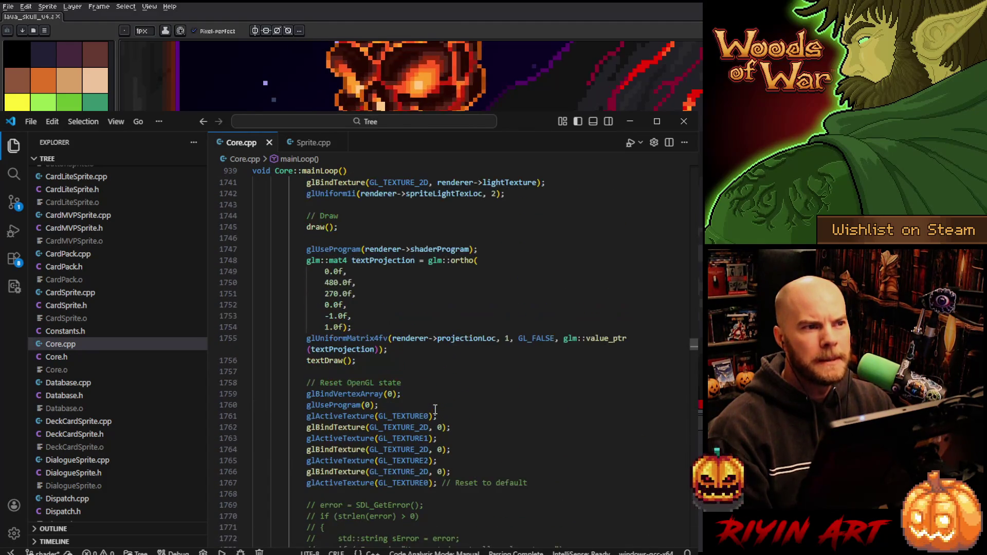
scroll(435, 408, "up", 4)
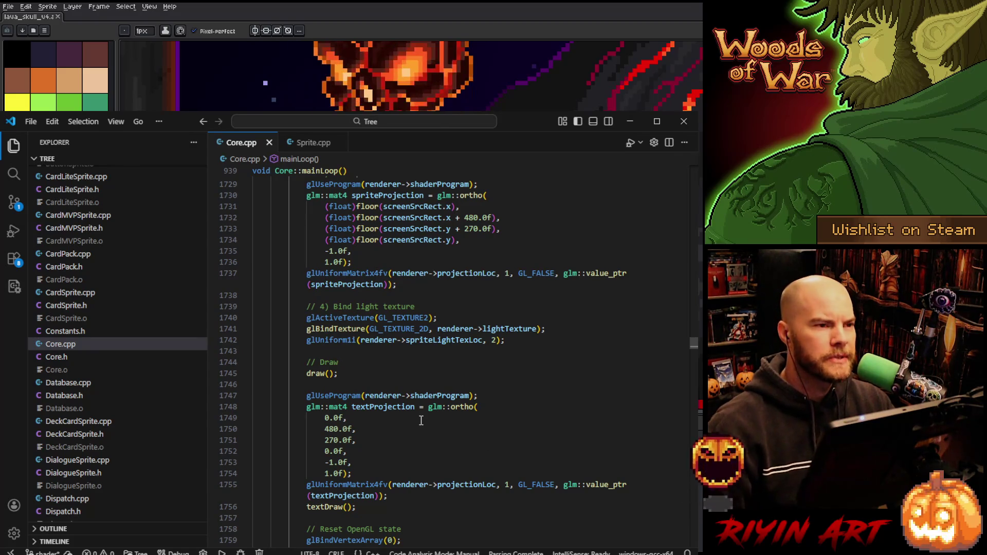
scroll(421, 421, "up", 8)
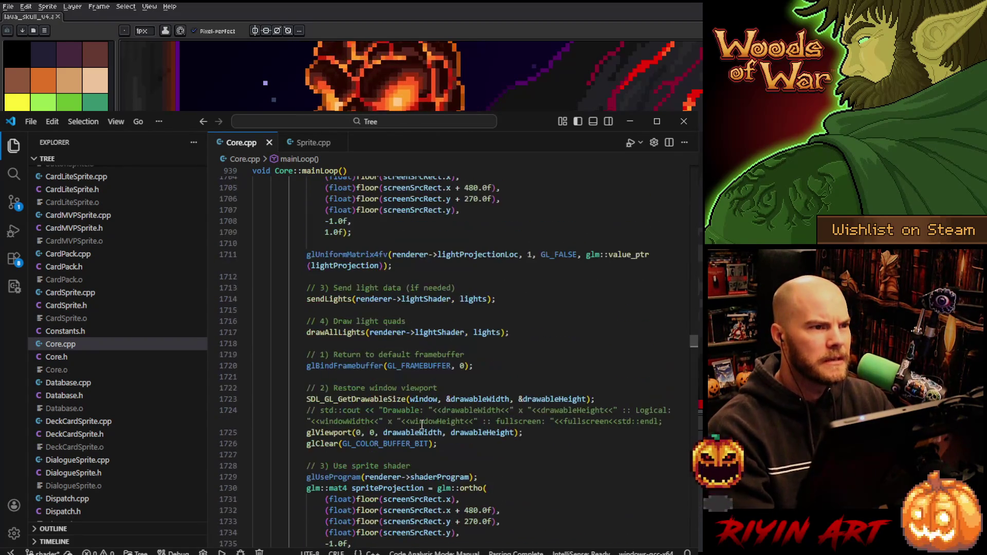
scroll(421, 425, "up", 12)
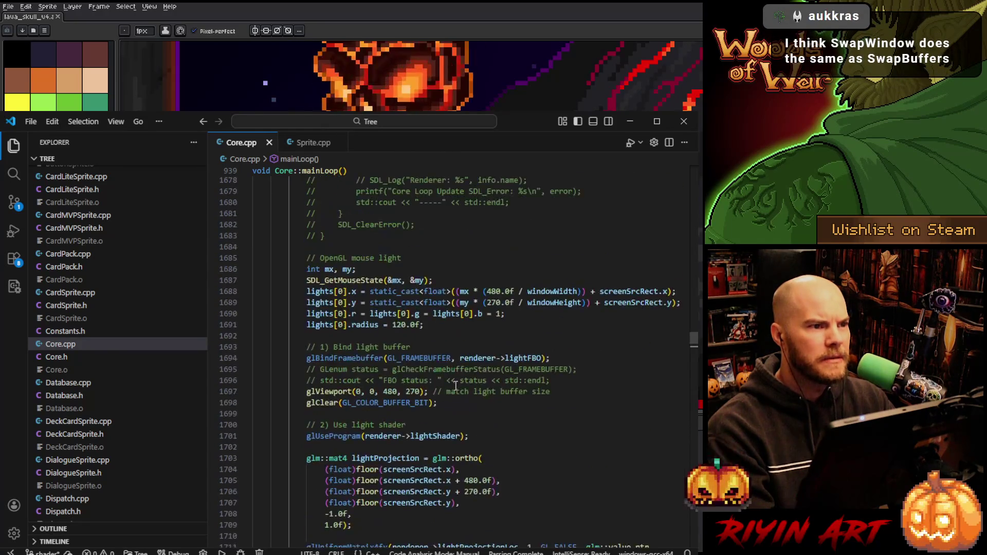
scroll(455, 385, "up", 10)
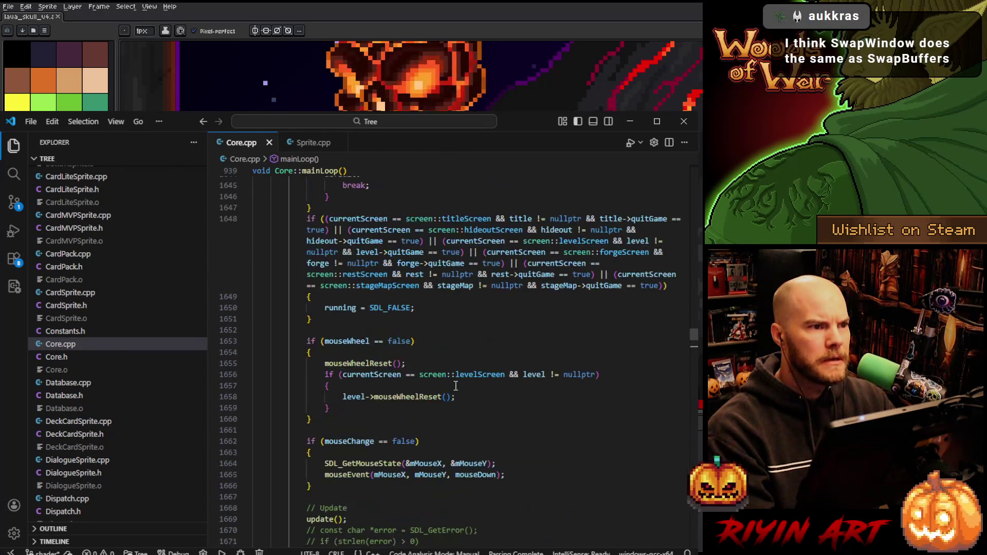
left_click(470, 407)
key("ctrl+f")
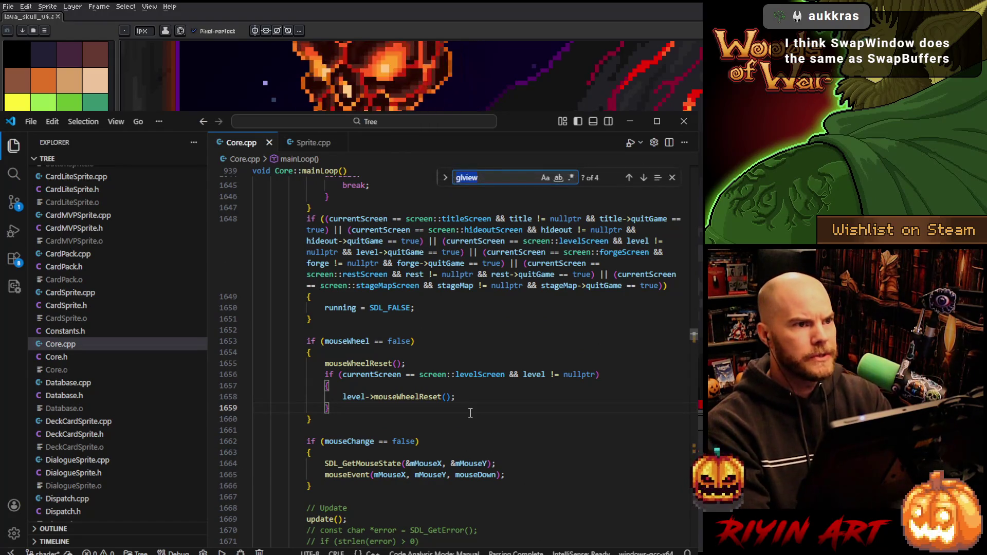
- Search for 'vsync' and review the adaptive SetSwapInterval(-1) check and its regular vsync fallback
type("vsync")
key("Return")
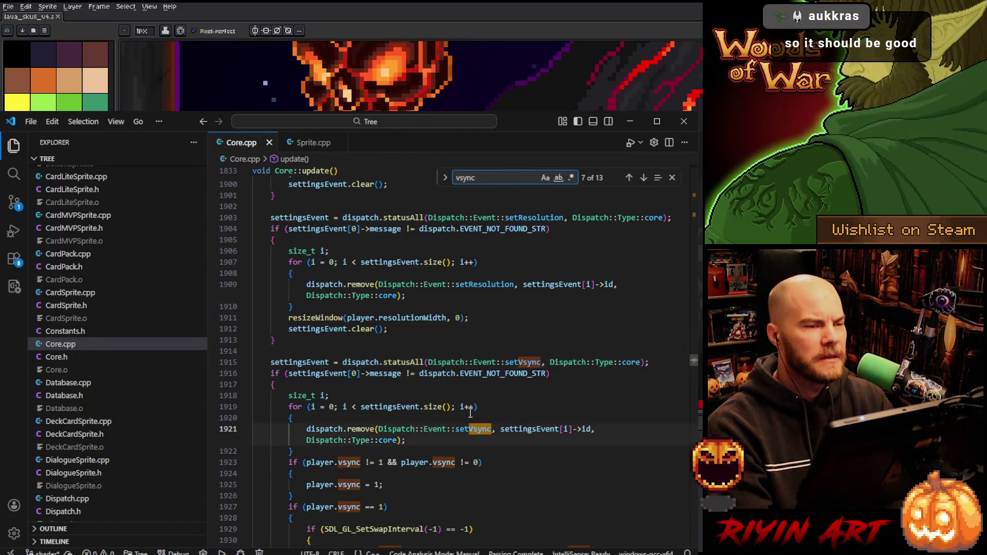
scroll(411, 408, "down", 5)
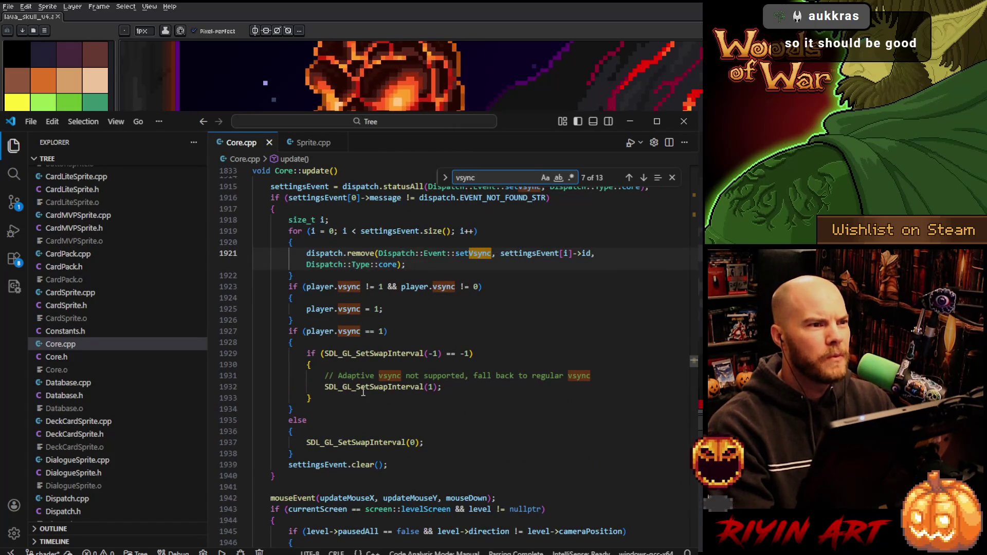
double_click(363, 391)
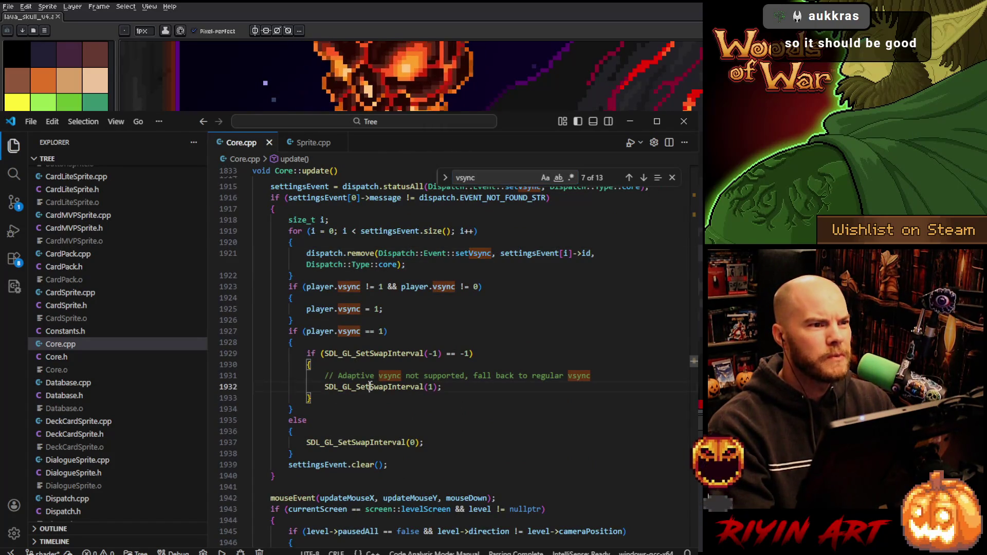
left_click(306, 353)
mouse_move(502, 352)
left_mouse_down()
mouse_move(292, 354)
mouse_move(302, 353)
left_mouse_up()
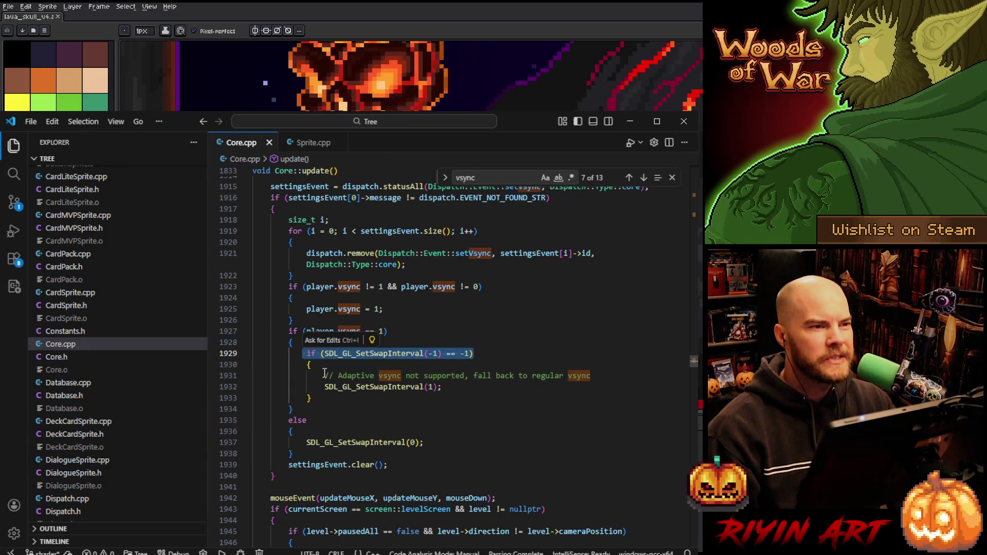
key("Up")
left_click_drag(330, 358, 467, 353)
left_click_drag(442, 386, 324, 387)
key("ctrl+c")
- Copy SDL_GL_SetSwapInterval, scroll up through Core.cpp, and search the file for it
scroll(345, 399, "down", 2)
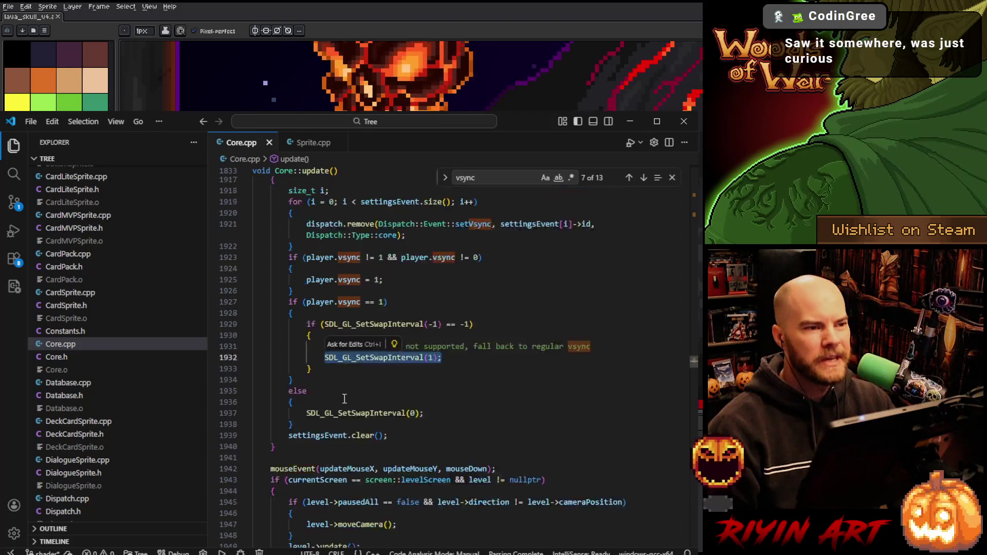
scroll(345, 399, "down", 1)
left_click_drag(424, 383, 308, 381)
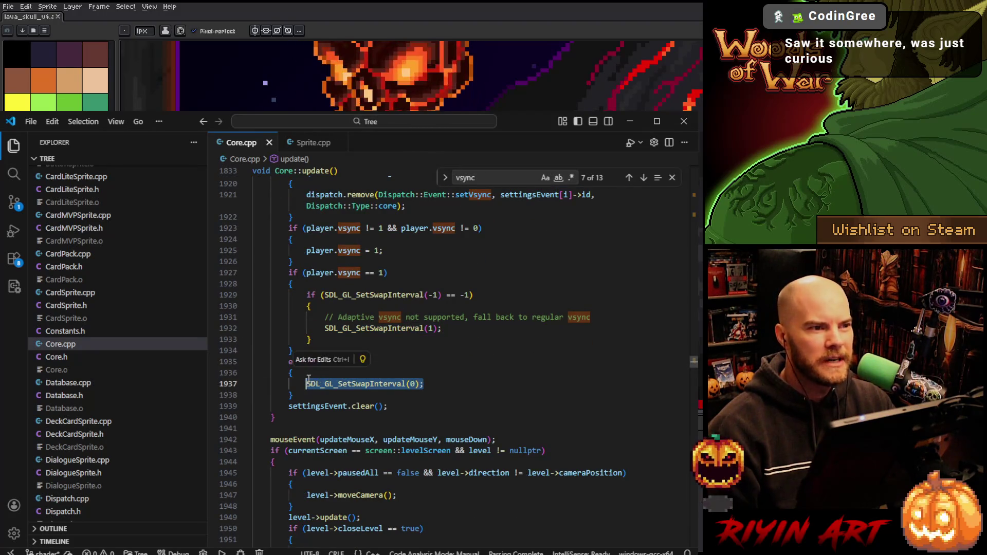
double_click(362, 384)
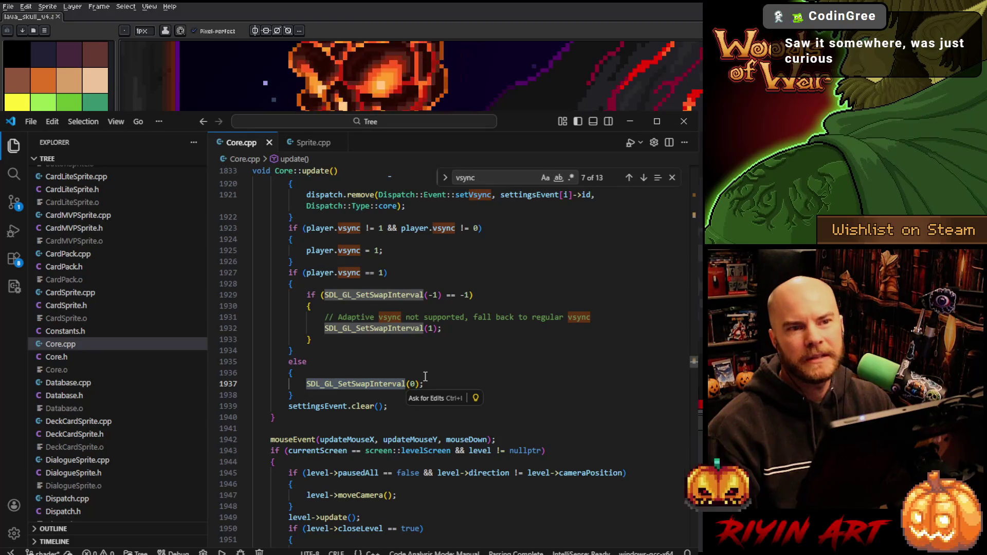
mouse_move(405, 384)
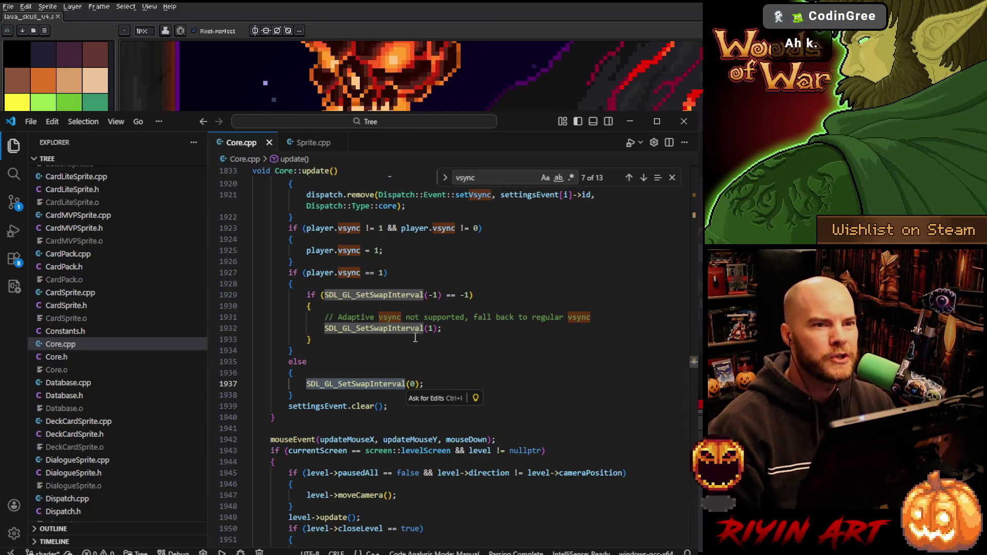
scroll(417, 338, "up", 1)
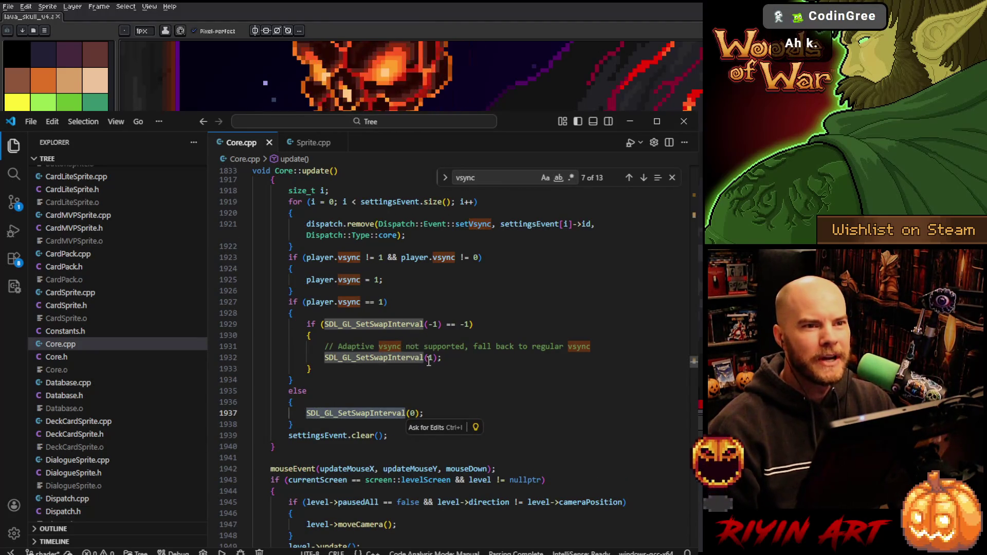
scroll(422, 360, "up", 15)
scroll(414, 385, "up", 20)
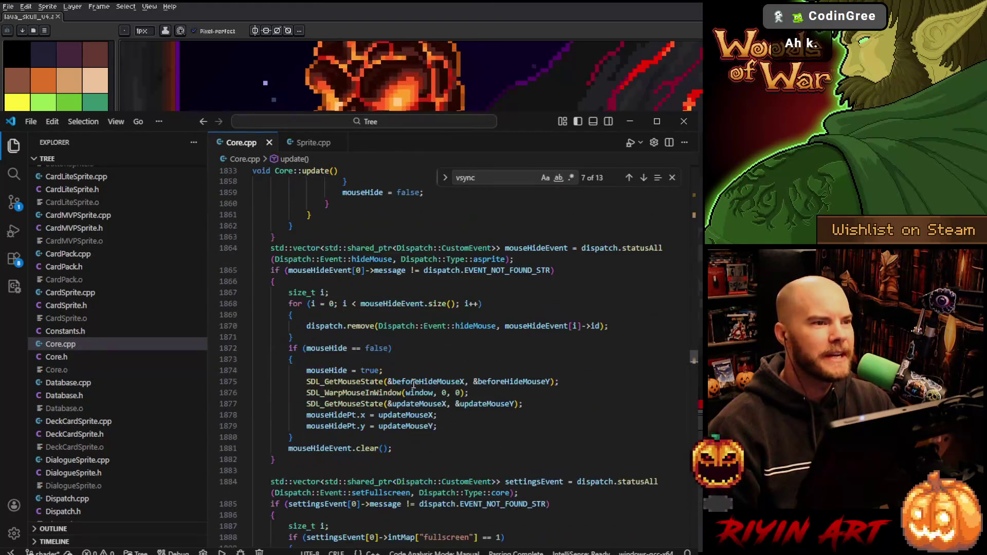
scroll(414, 380, "up", 14)
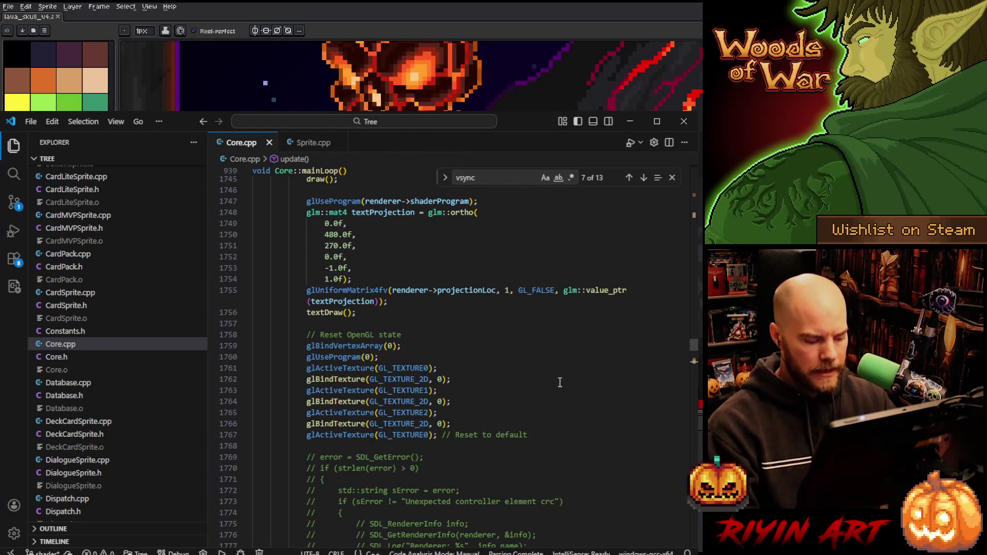
key("ctrl+f")
key("ctrl+v")
- Search for 'fullscreenre' and jump to the fullscreenResize definition in Core.cpp
type("f")
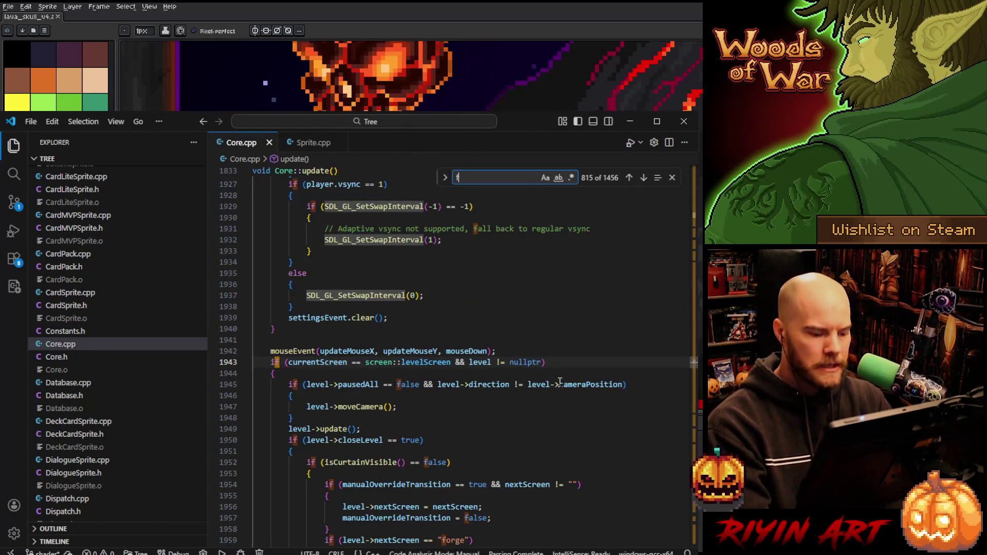
type("ullscreenre")
left_click(317, 362)
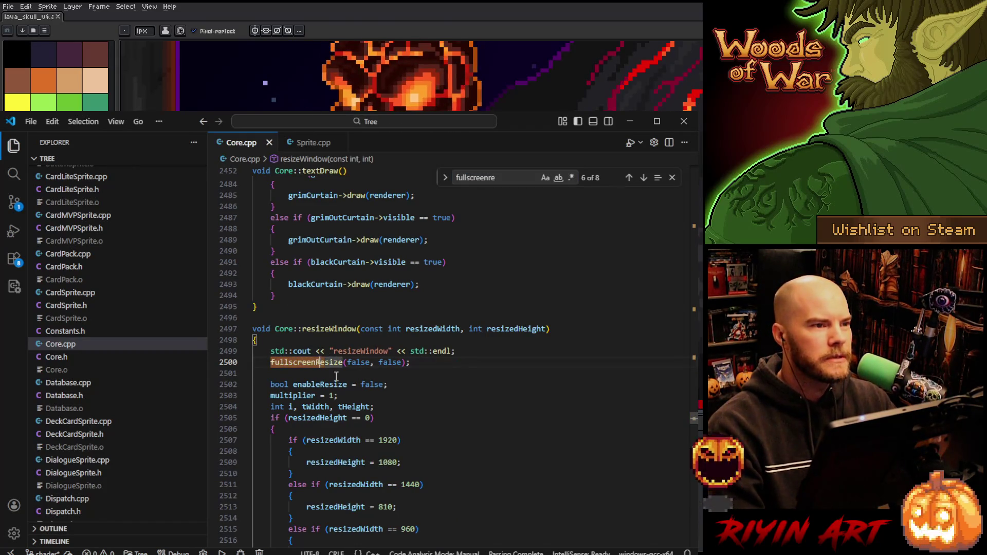
left_click(325, 363, "ctrl")
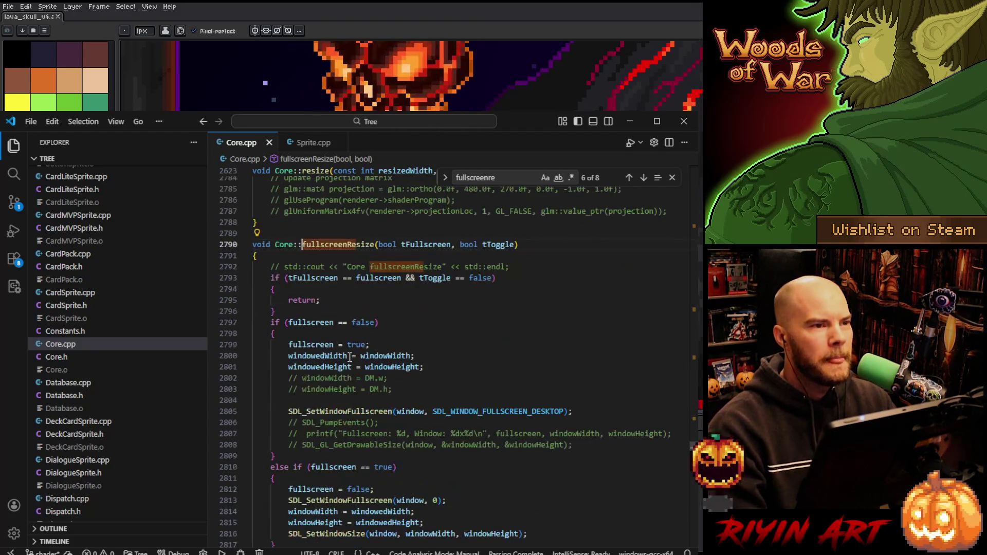
scroll(350, 358, "down", 2)
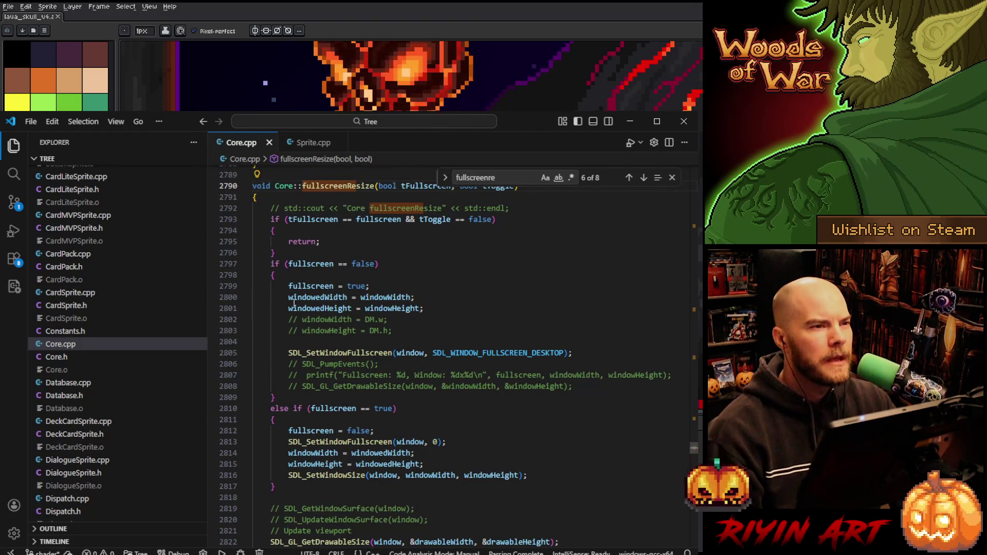
scroll(291, 249, "down", 1)
- Review the fullscreen flag, windowedWidth/windowedHeight and commented windowWidth lines in fullscreenResize
double_click(299, 235)
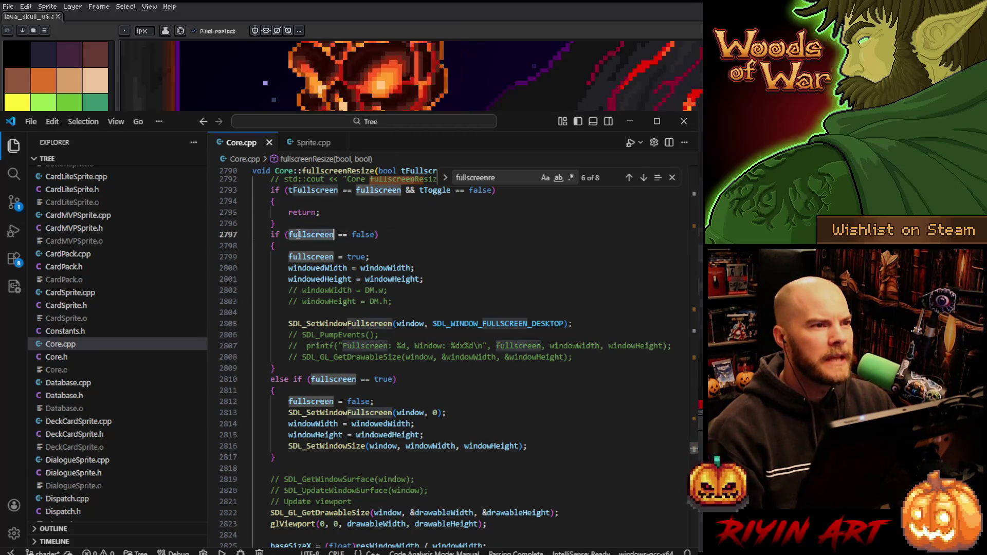
double_click(310, 257)
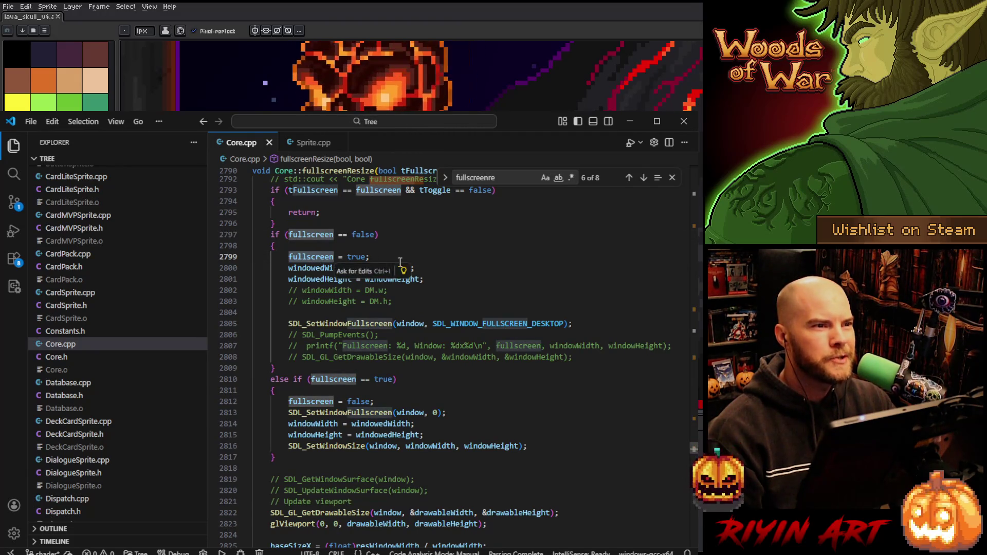
scroll(422, 269, "down", 1)
left_click(282, 239)
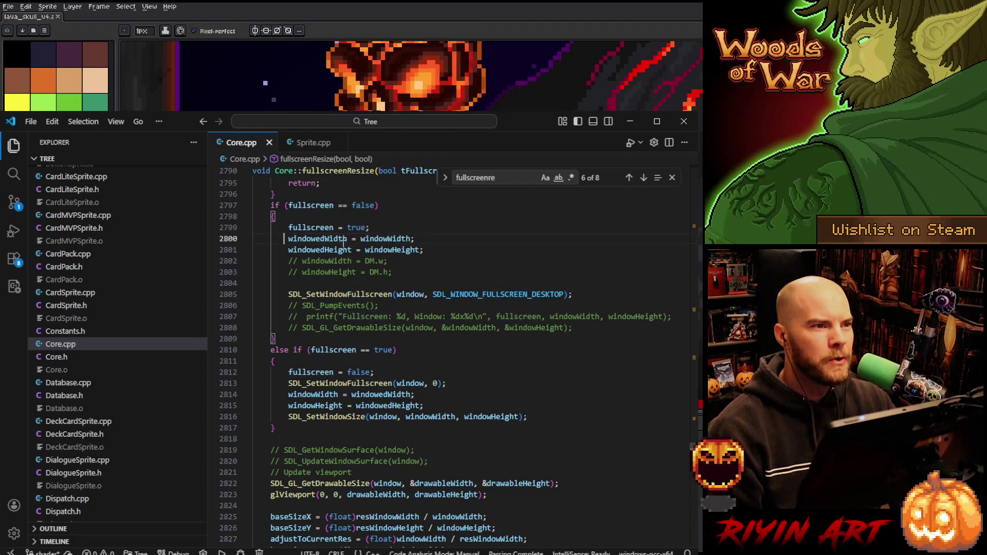
left_click_drag(424, 250, 287, 239)
left_click(466, 243)
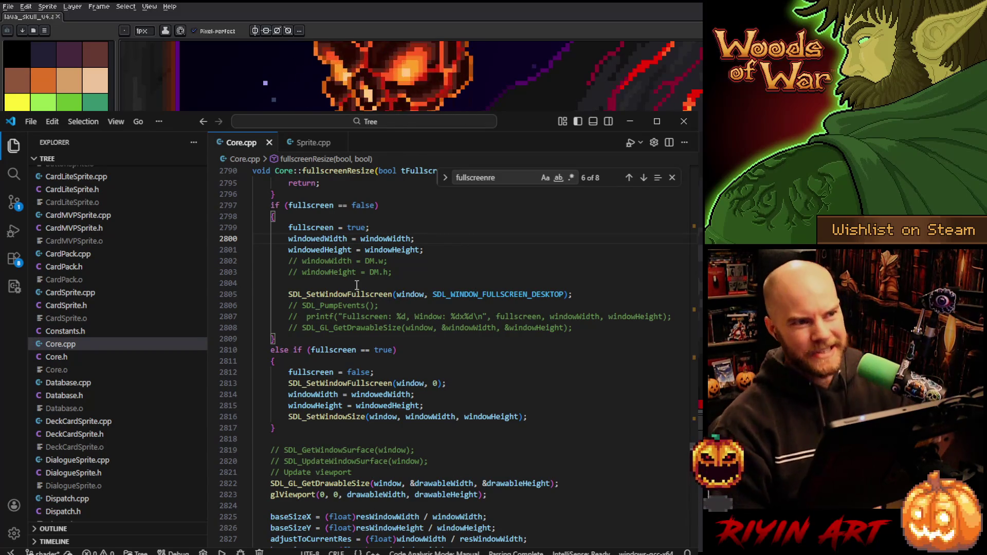
left_click(319, 260)
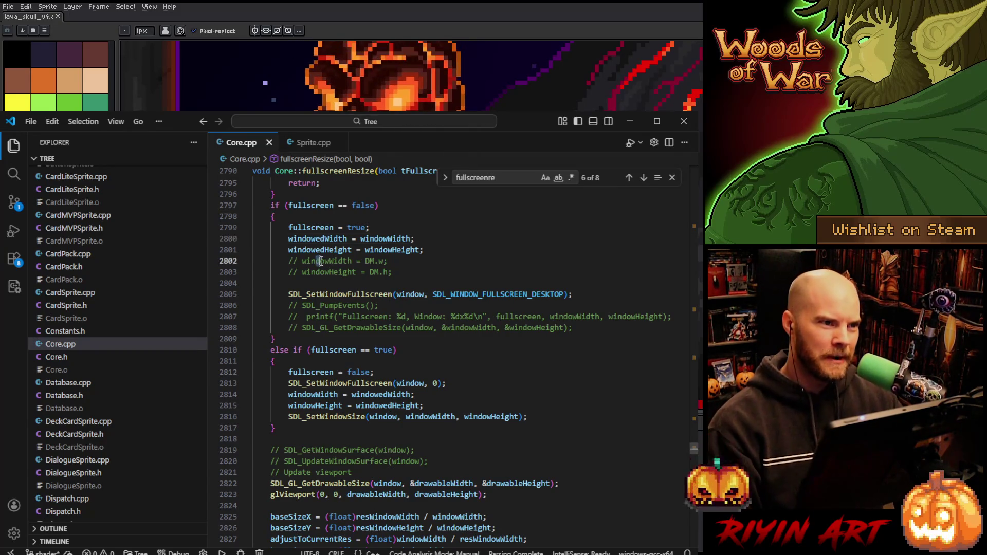
triple_click(320, 261)
left_click(422, 266)
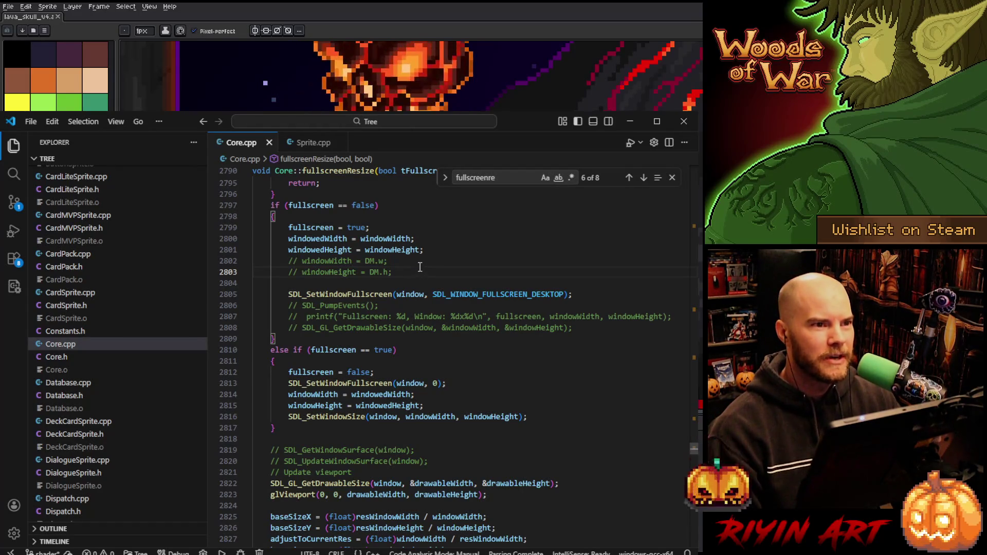
- Select the SDL_WINDOW_FULLSCREEN_DESKTOP flag and place the caret at its end
scroll(434, 282, "down", 1)
double_click(466, 265)
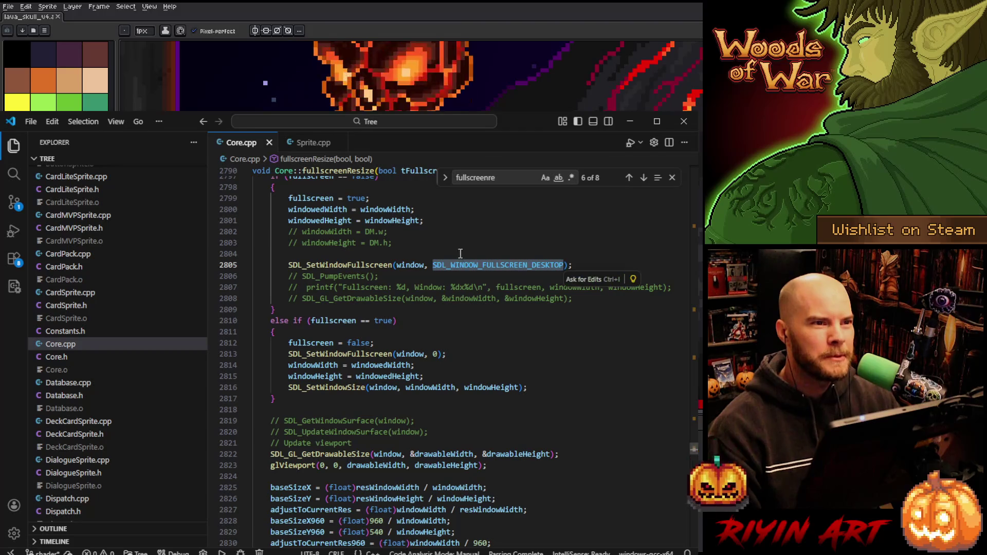
left_click(458, 247)
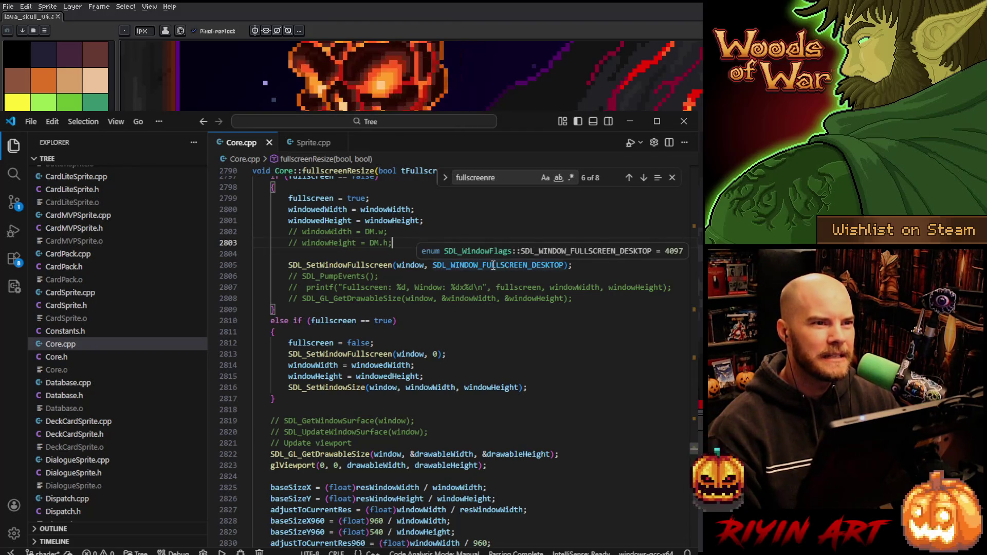
double_click(516, 266)
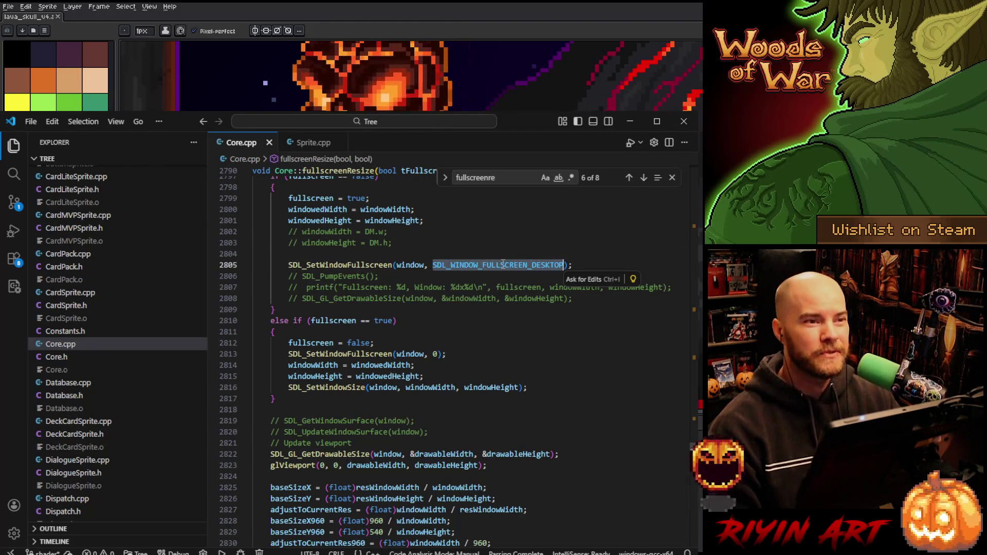
left_click(563, 265)
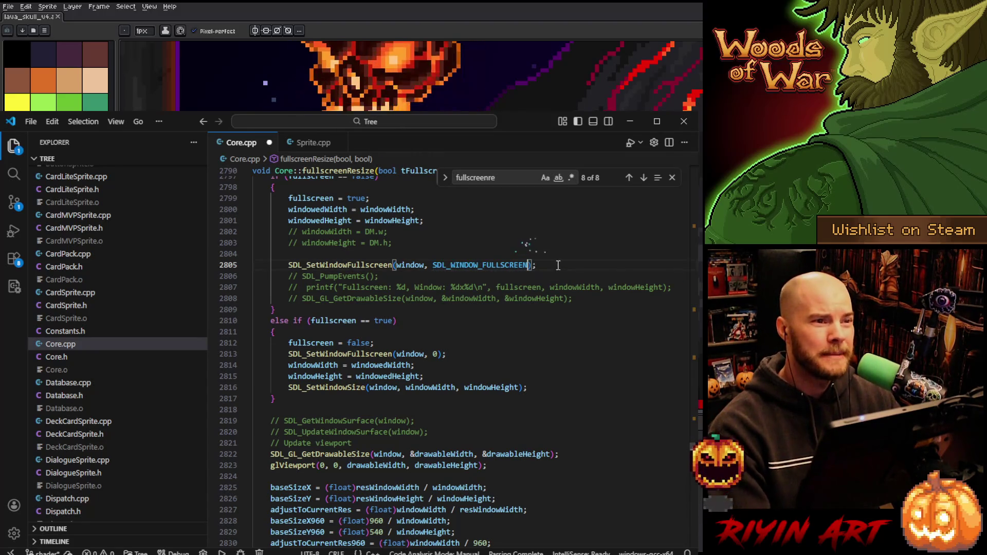
- Delete the _DESKTOP suffix so the flag reads SDL_WINDOW_FULLSCREEN
key("BackSpace")
key("BackSpace")
key("BackSpace")
key("Escape")
left_click(473, 242)
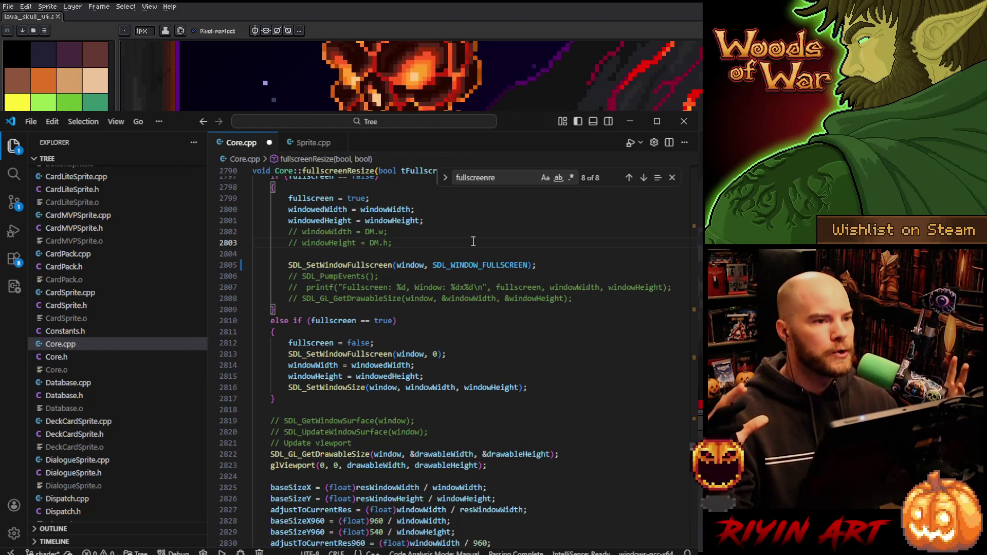
- Type _DESKTOP back after SDL_WINDOW_FULLSCREEN on line 2805 and save Core.cpp
left_click(523, 265)
type("_DESKTOP")
left_click(576, 266)
key("ctrl+s")
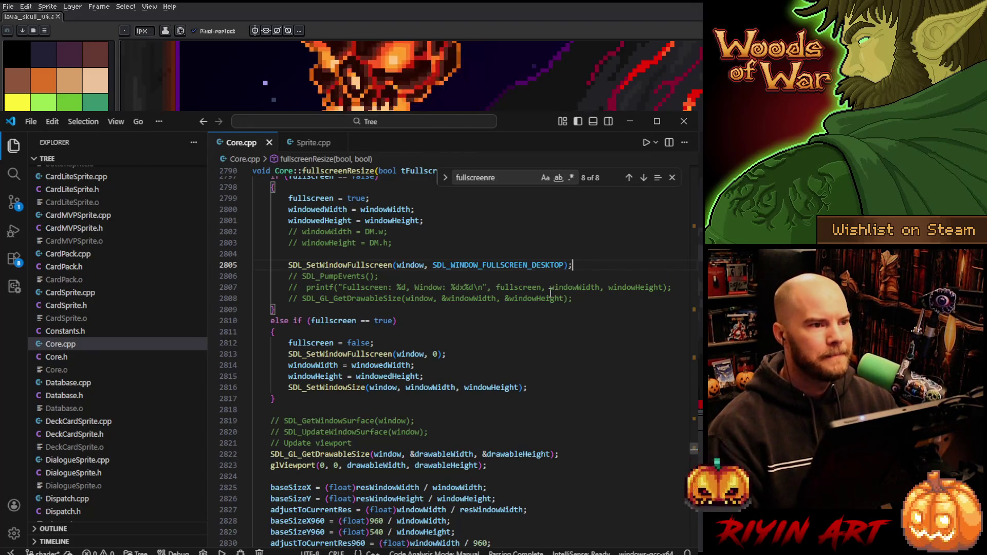
double_click(493, 264)
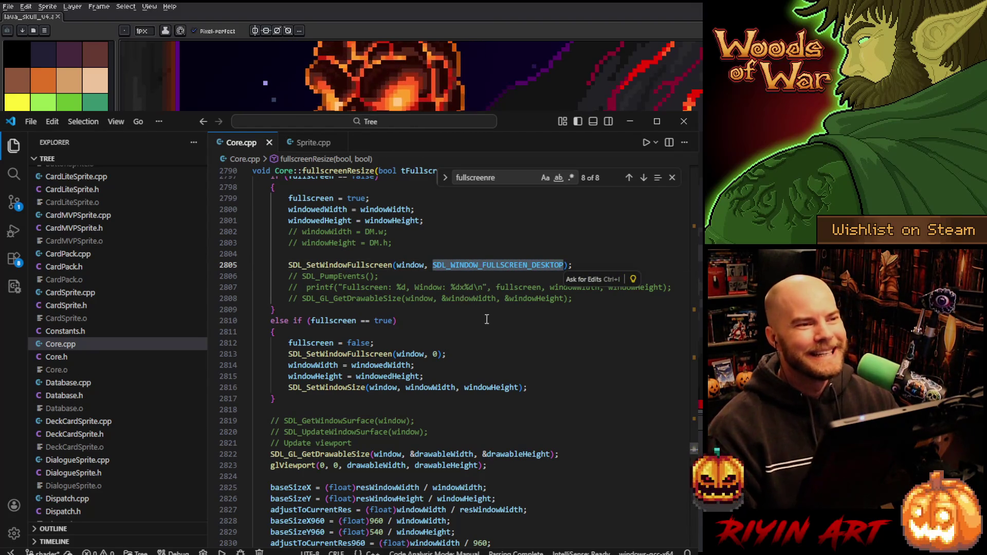
left_click(430, 265)
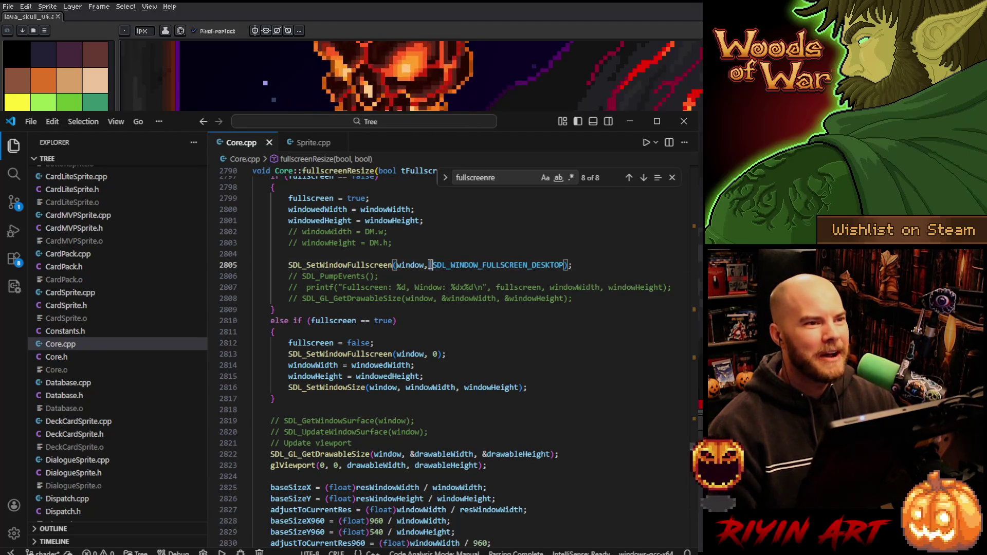
scroll(430, 265, "down", 4)
scroll(431, 264, "down", 1)
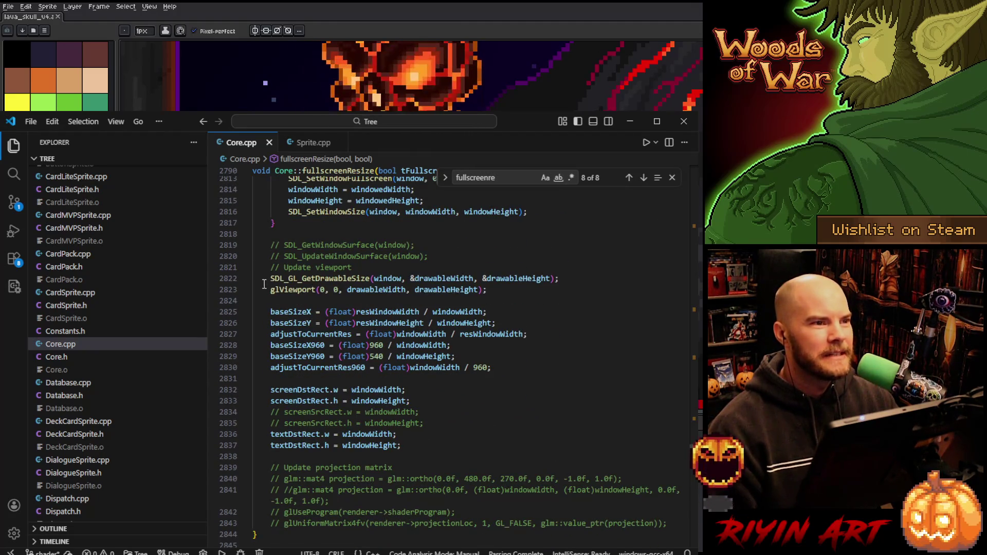
left_click_drag(272, 278, 497, 286)
left_click(497, 288)
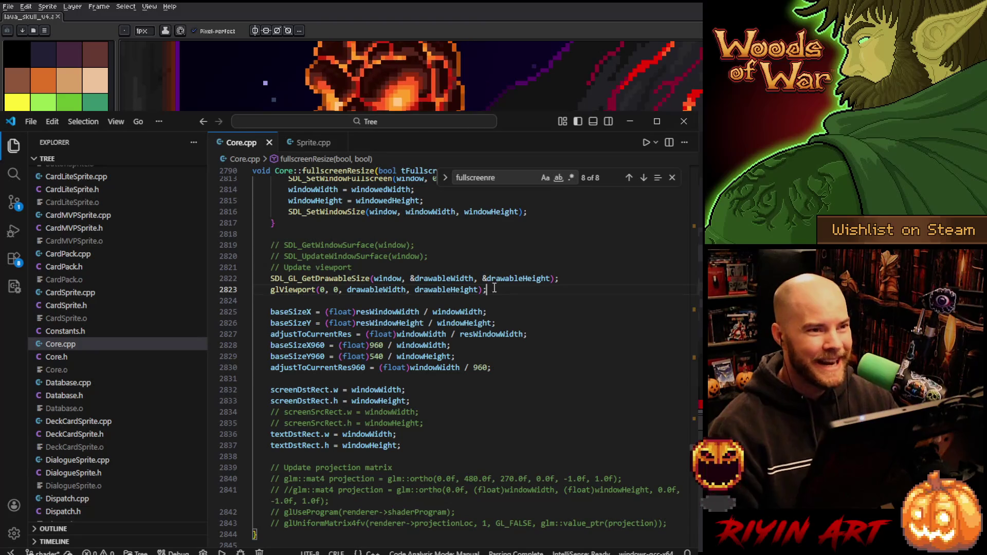
left_click(364, 289)
left_click_drag(271, 290, 498, 288)
left_click(498, 288)
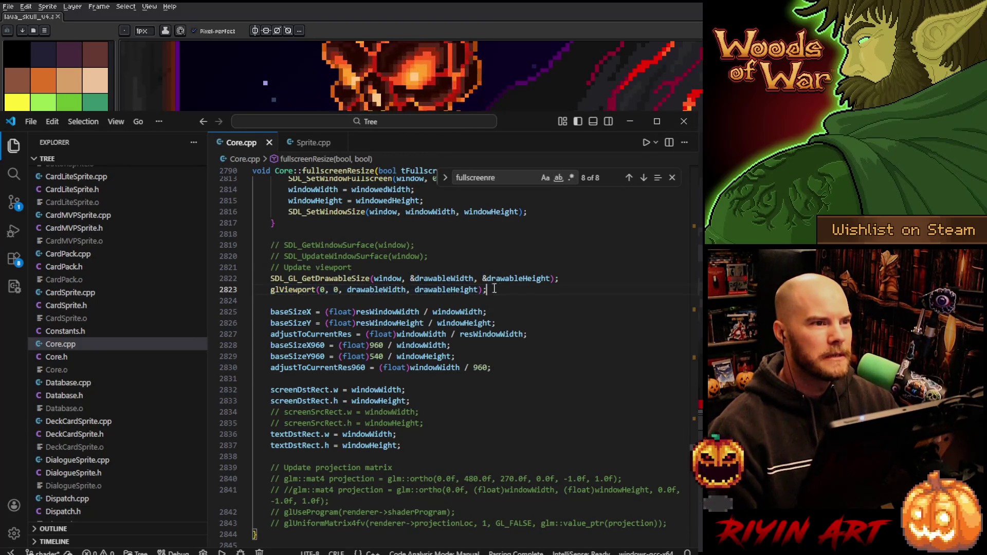
scroll(460, 289, "down", 2)
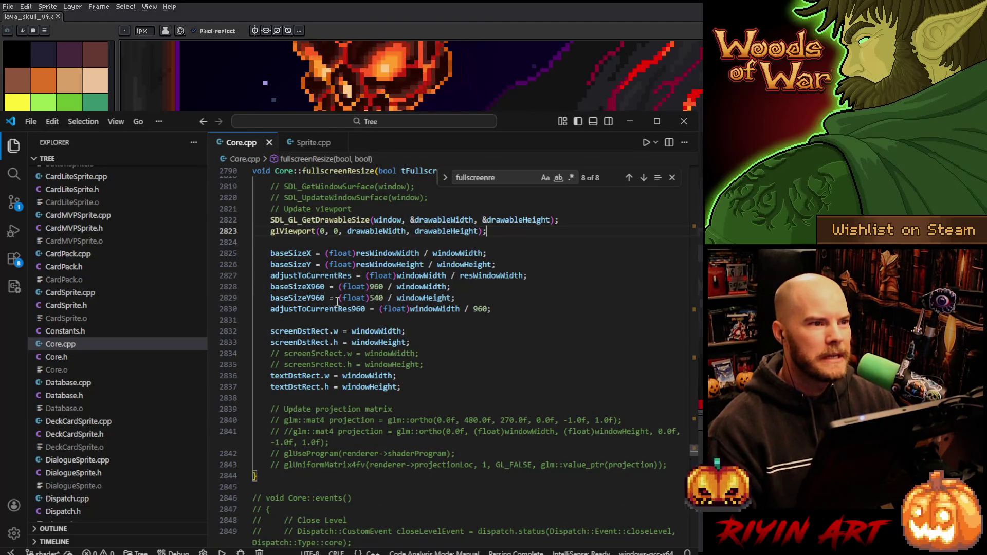
mouse_move(270, 253)
left_mouse_down()
mouse_move(309, 287)
mouse_move(489, 310)
mouse_move(501, 343)
left_mouse_up()
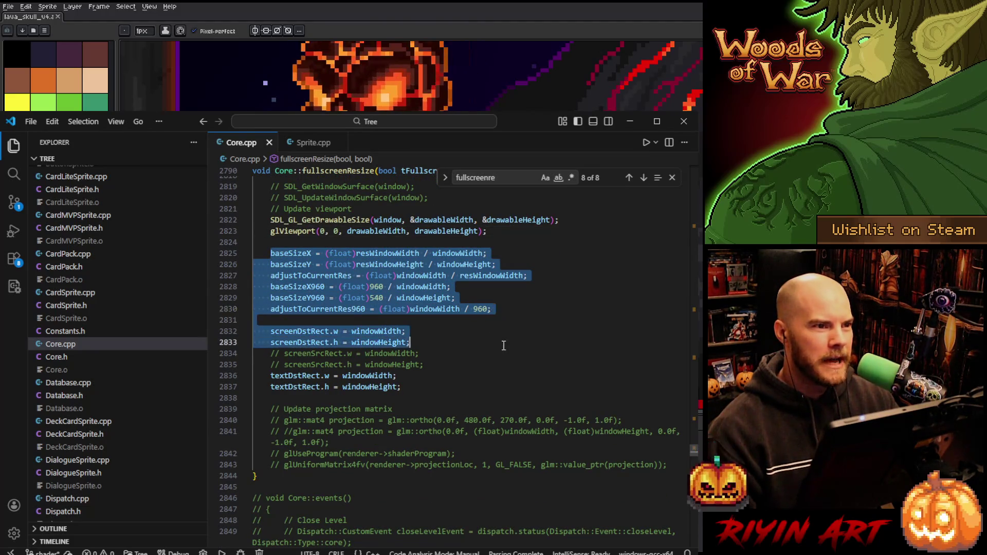
scroll(502, 343, "down", 3)
left_click(450, 320)
scroll(449, 321, "down", 4)
scroll(450, 321, "up", 5)
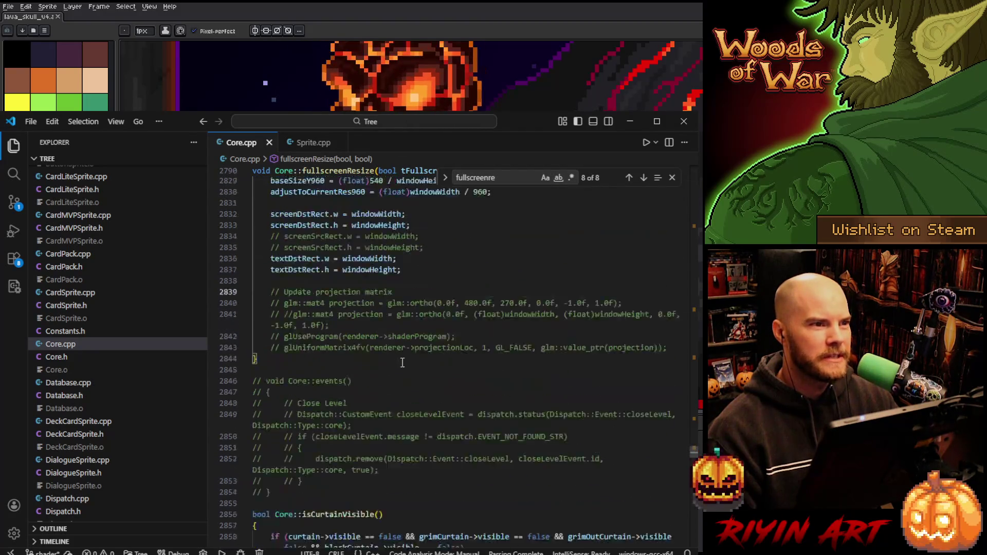
mouse_move(268, 350)
left_mouse_down()
mouse_move(528, 406)
mouse_move(666, 406)
mouse_move(513, 406)
left_mouse_up()
scroll(496, 363, "down", 1)
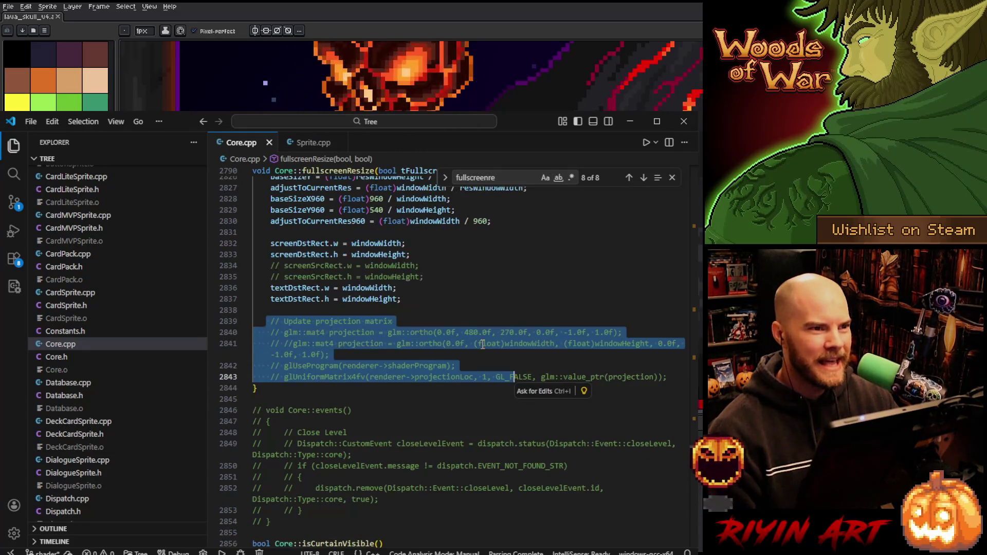
left_click(453, 325)
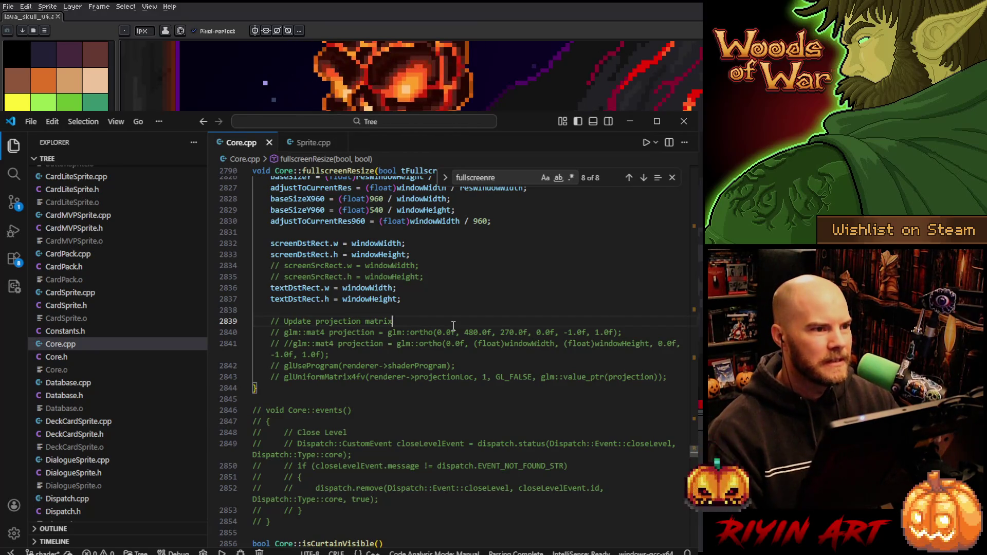
left_click(398, 377)
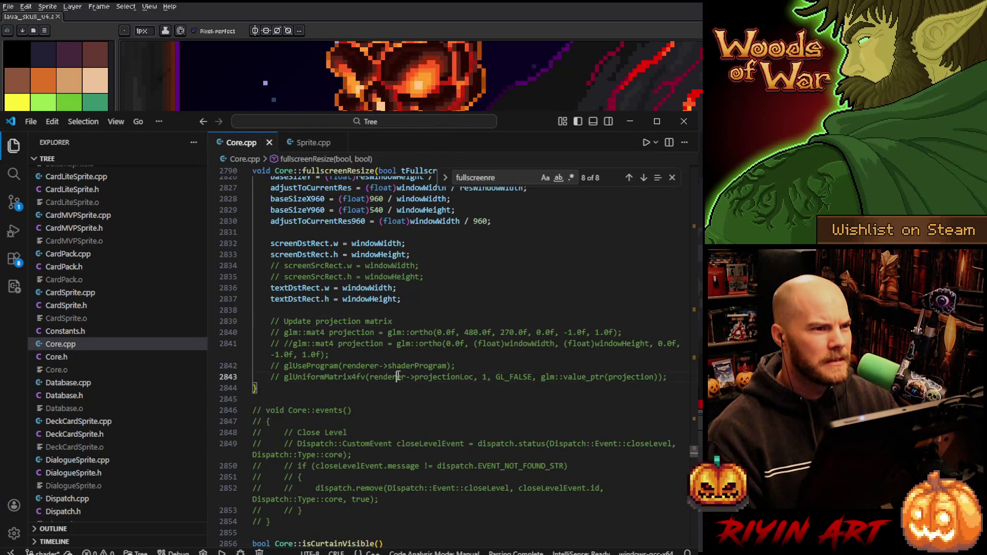
left_click_drag(398, 377, 395, 321)
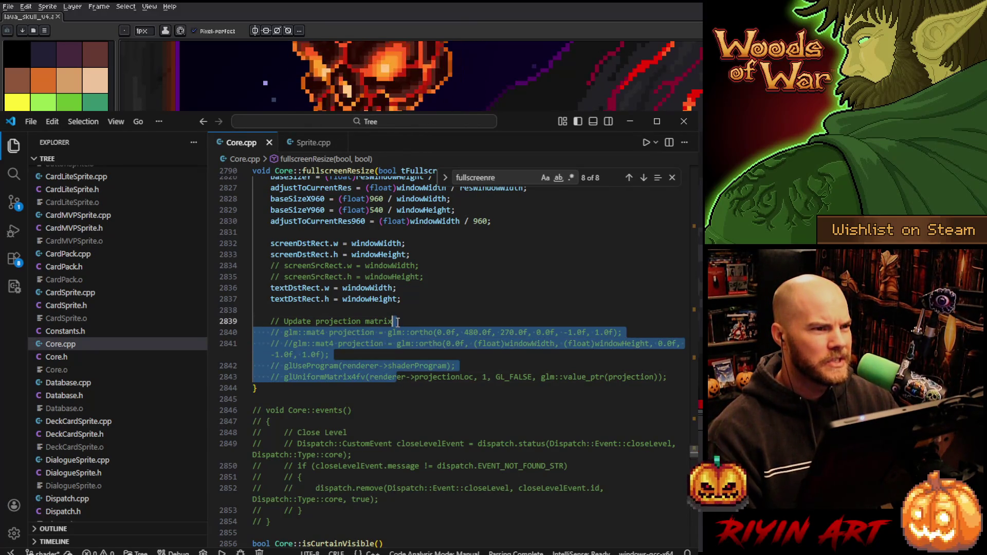
left_click(511, 307)
scroll(511, 307, "up", 6)
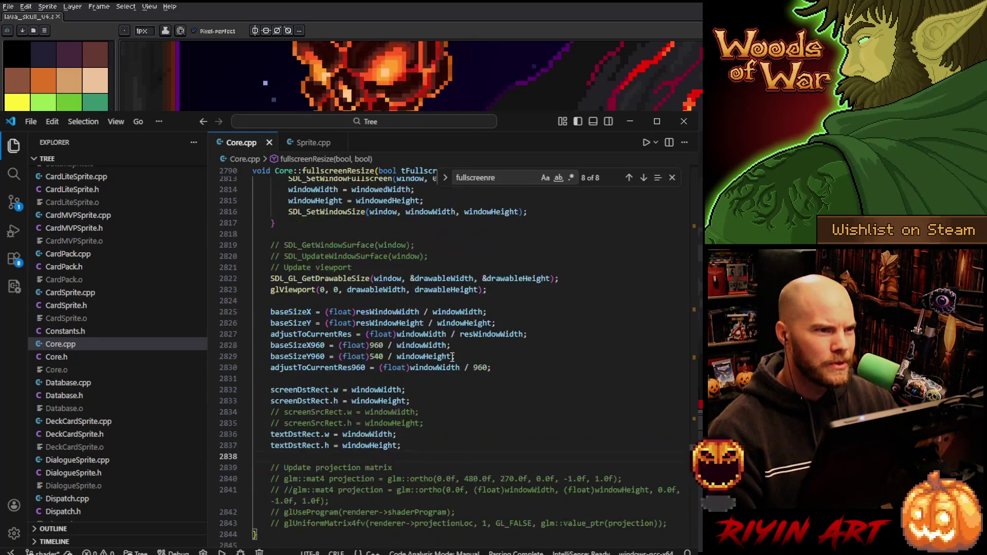
- Inspect the glViewport call's signature and the drawable size and viewport lines in fullscreenResize
left_click(325, 348)
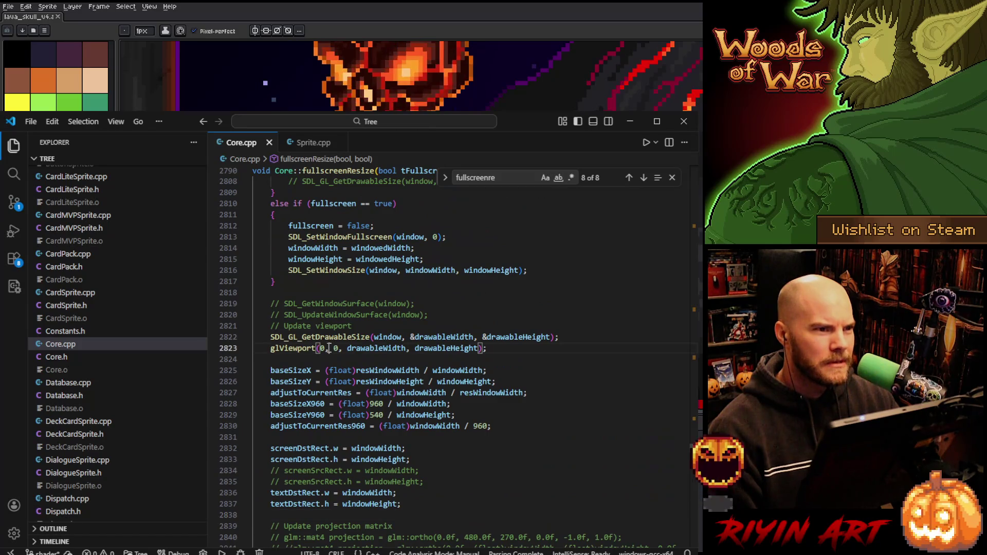
double_click(303, 348)
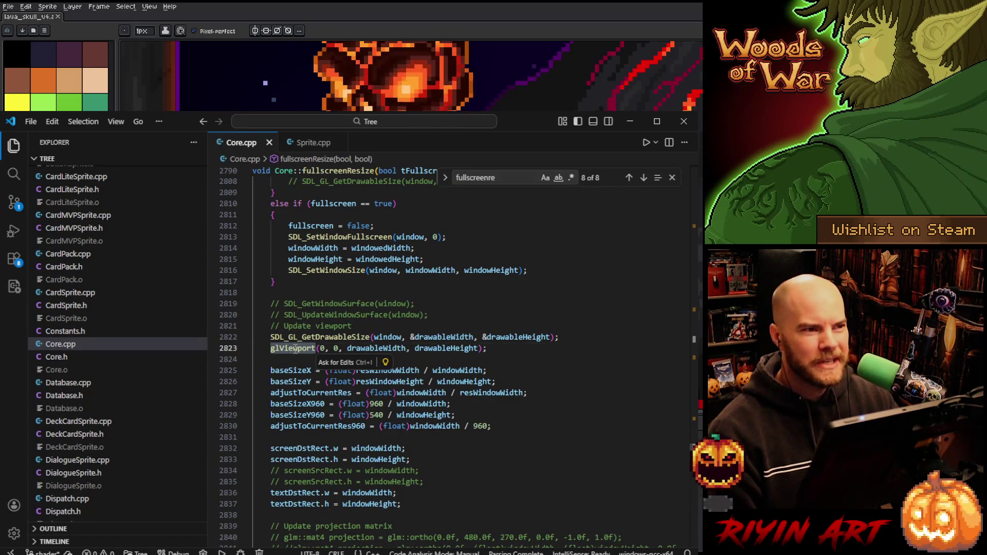
mouse_move(289, 353)
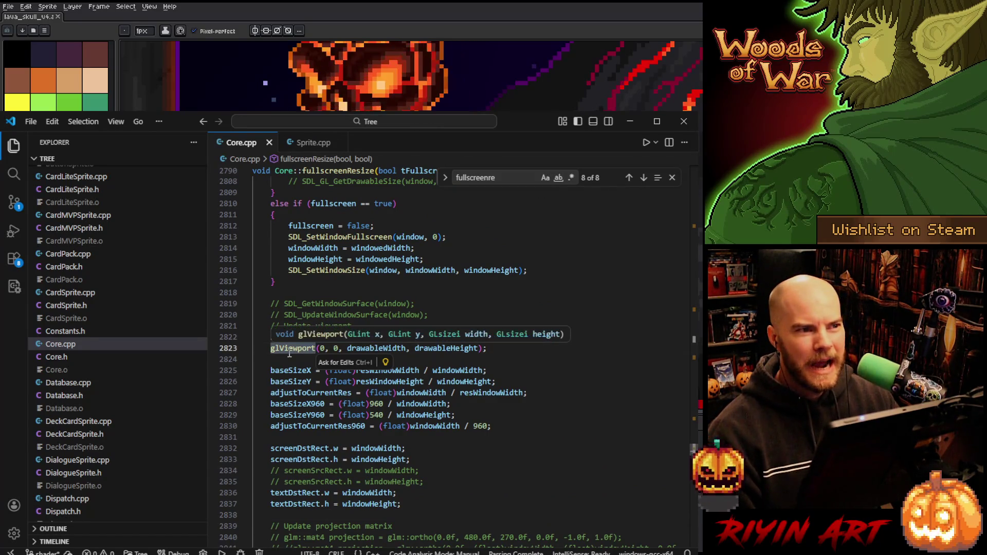
left_click(524, 347)
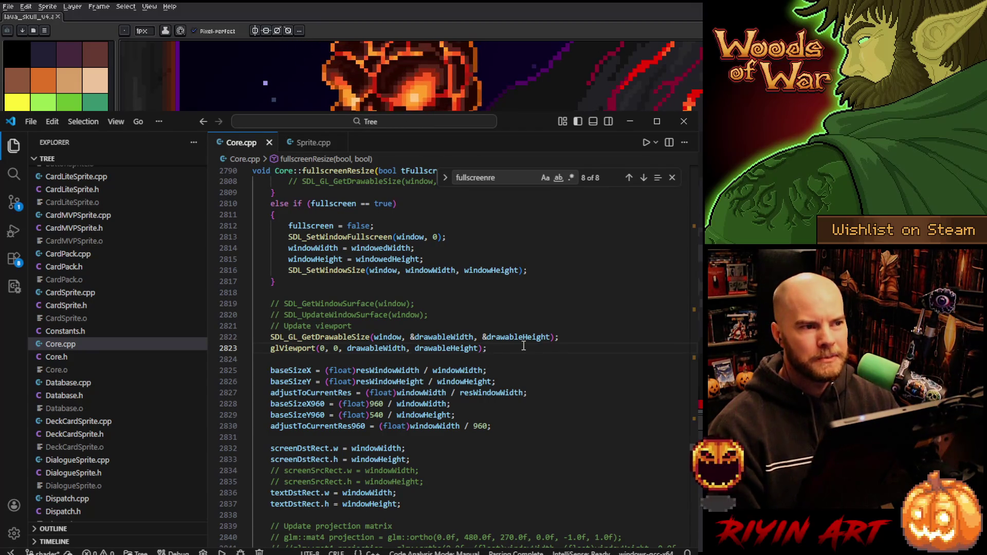
left_click_drag(486, 337, 286, 348)
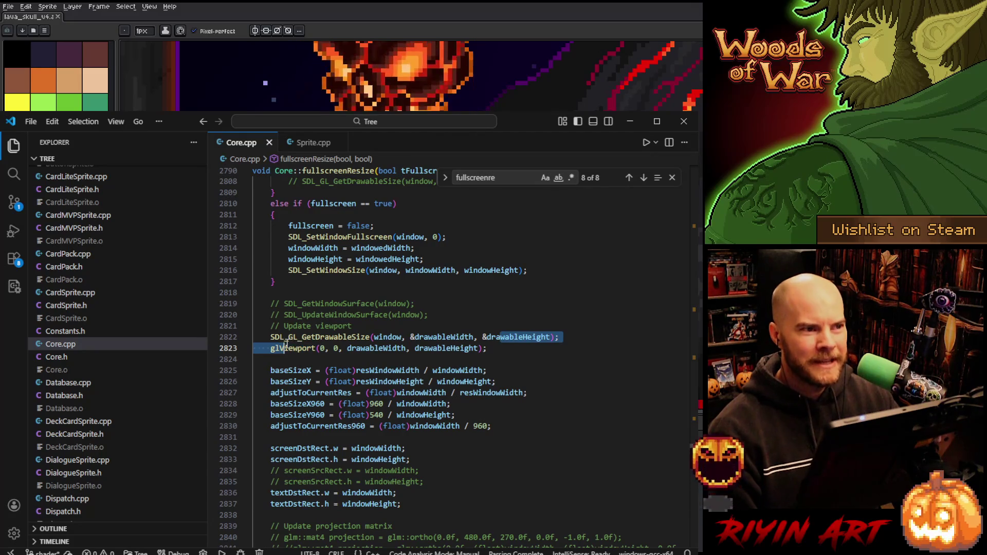
double_click(291, 346)
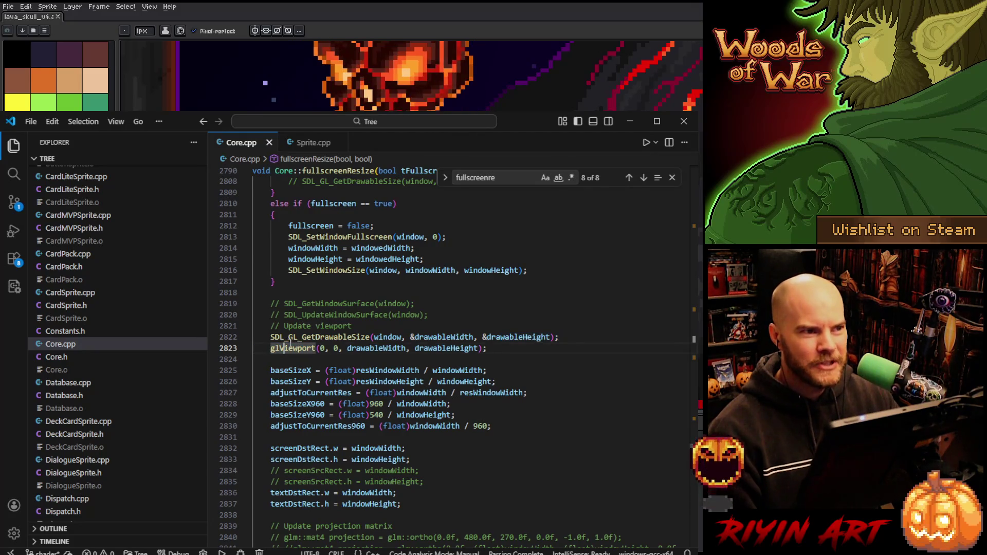
left_click(504, 348)
left_click(563, 341, "shift")
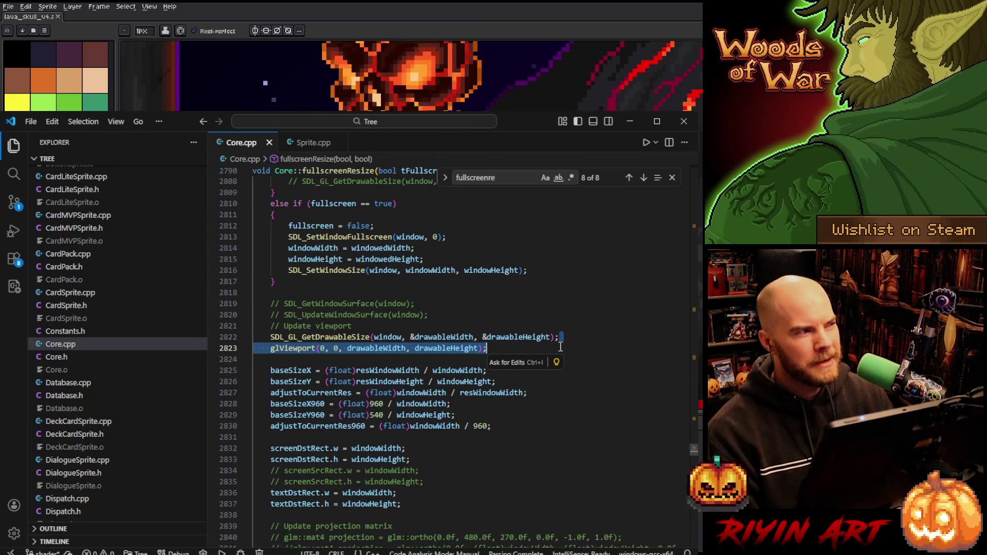
left_click(560, 347)
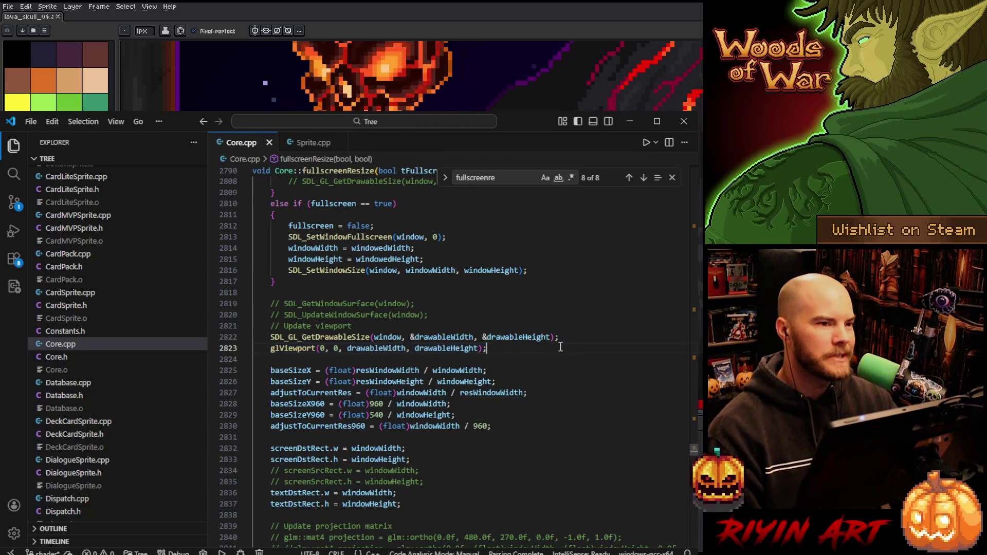
- Scroll up to the mouse handling code in Core::mainLoop()
scroll(540, 339, "down", 12)
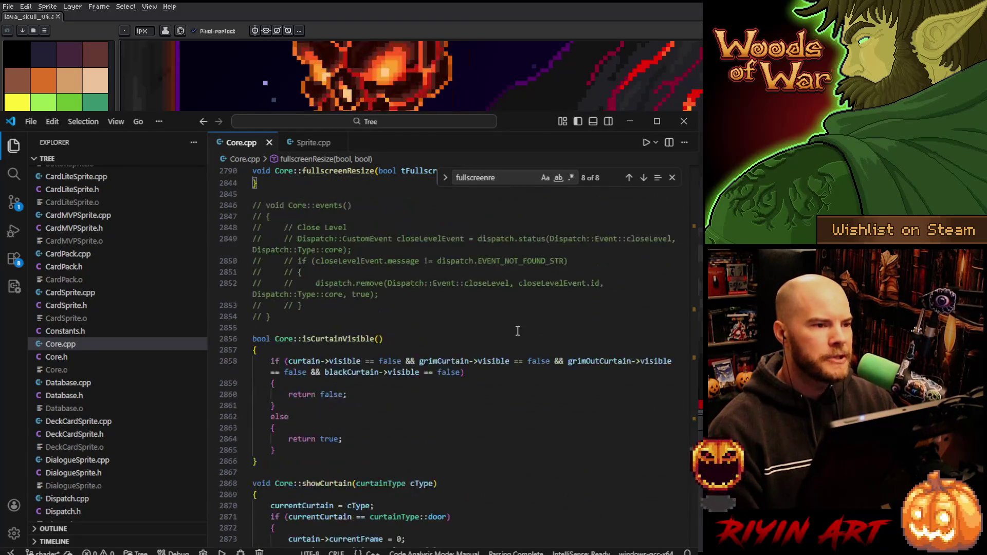
scroll(518, 331, "up", 15)
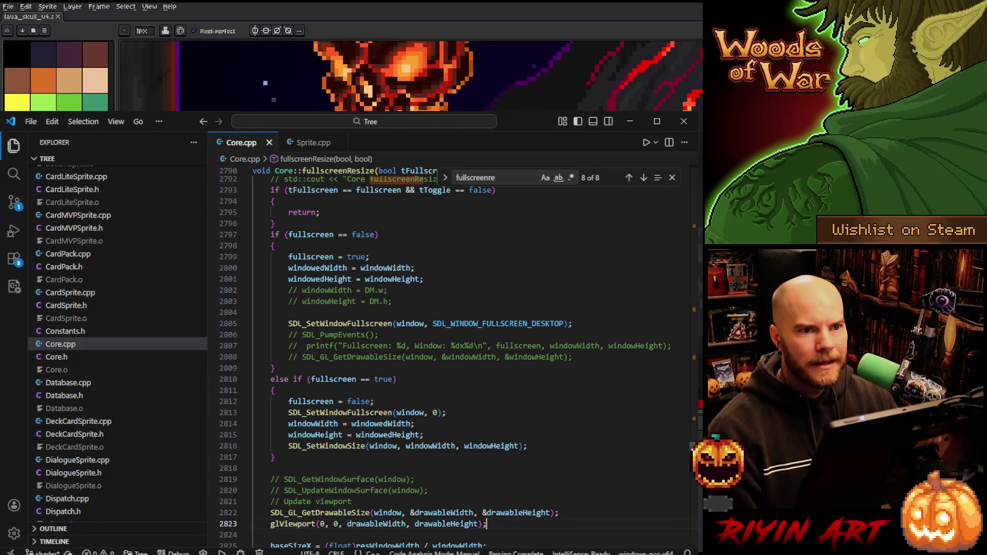
left_click_drag(692, 447, 648, 340)
scroll(328, 273, "up", 1)
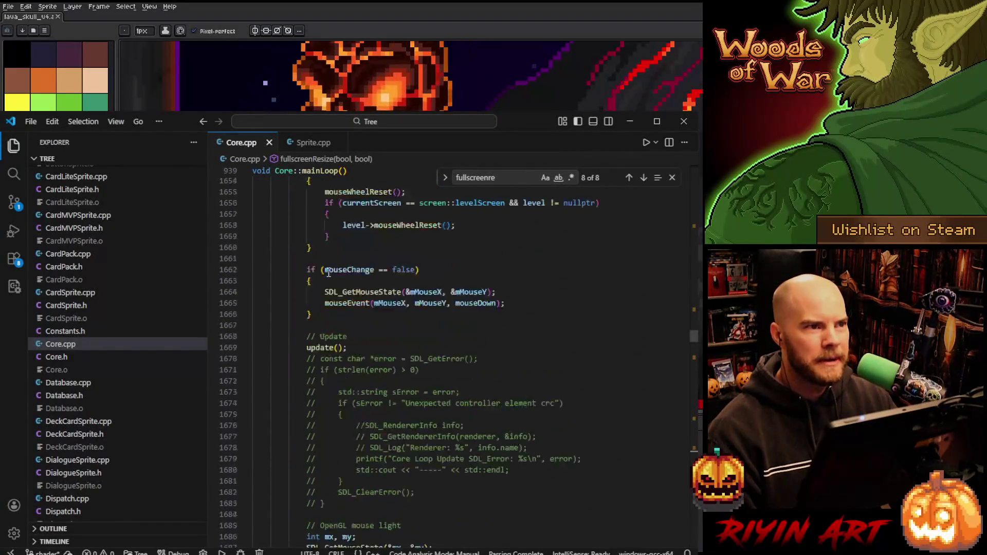
- Highlight the light buffer's glViewport and glClear lines in mainLoop
scroll(328, 272, "up", 4)
scroll(360, 319, "down", 7)
scroll(375, 340, "down", 6)
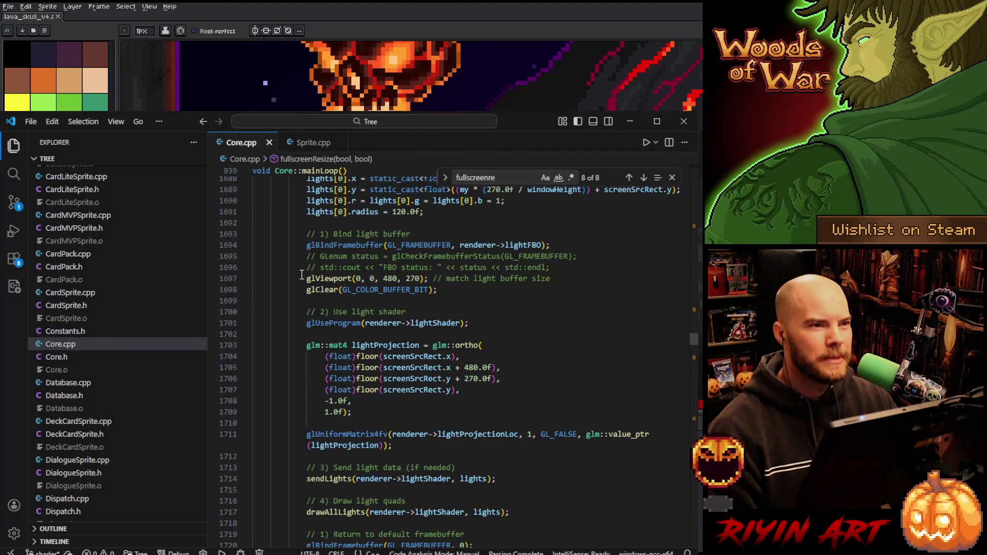
scroll(301, 273, "down", 1)
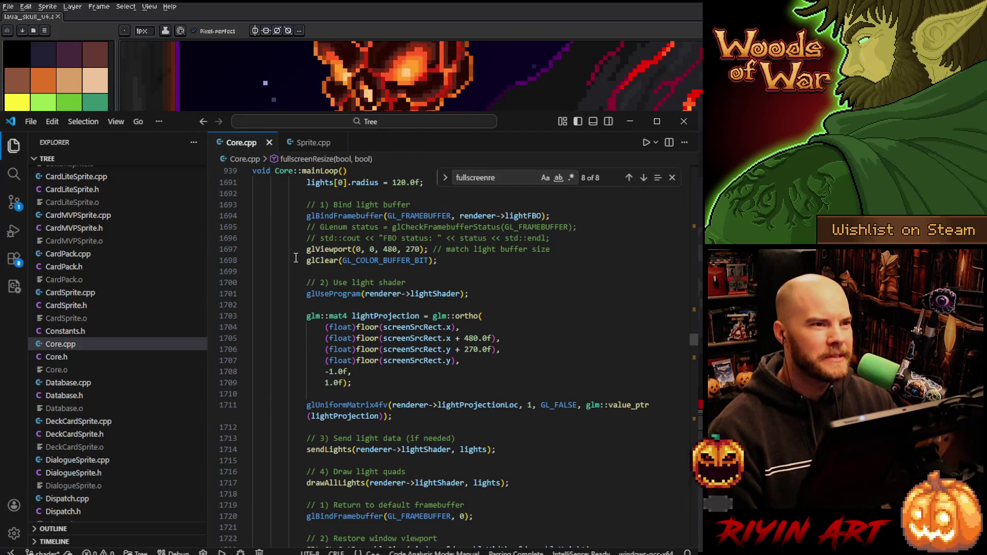
left_click_drag(308, 250, 419, 261)
left_click(459, 261)
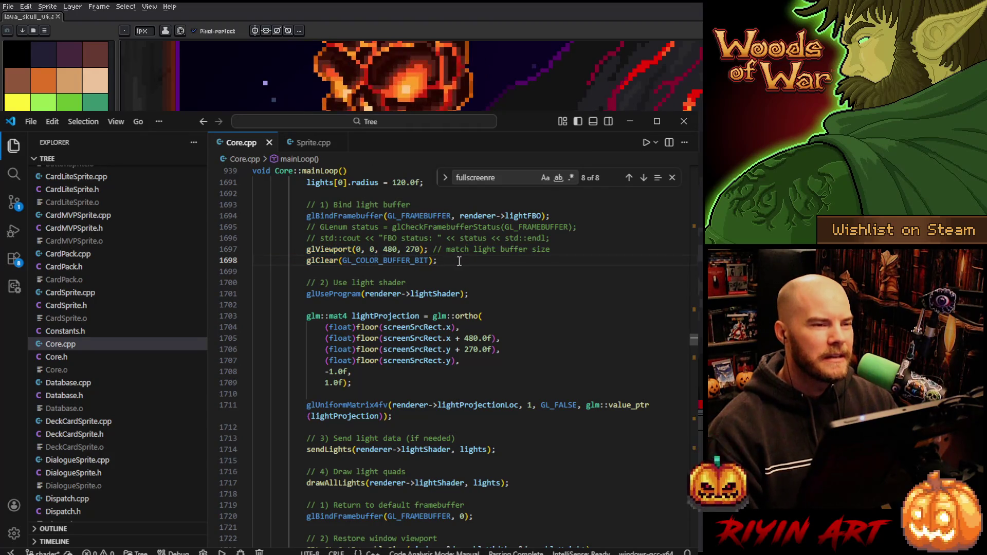
key("shift+Up")
key("shift+Home")
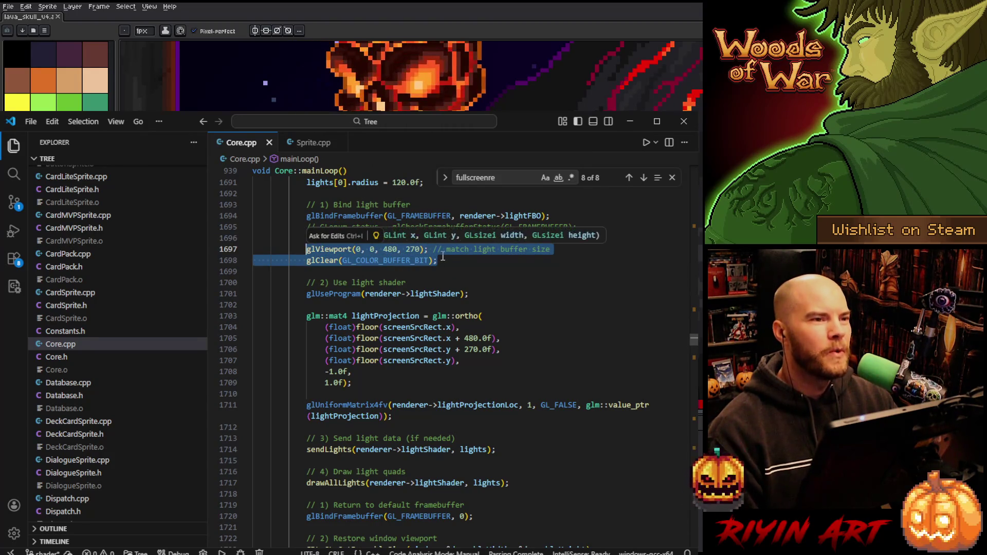
left_click(447, 260)
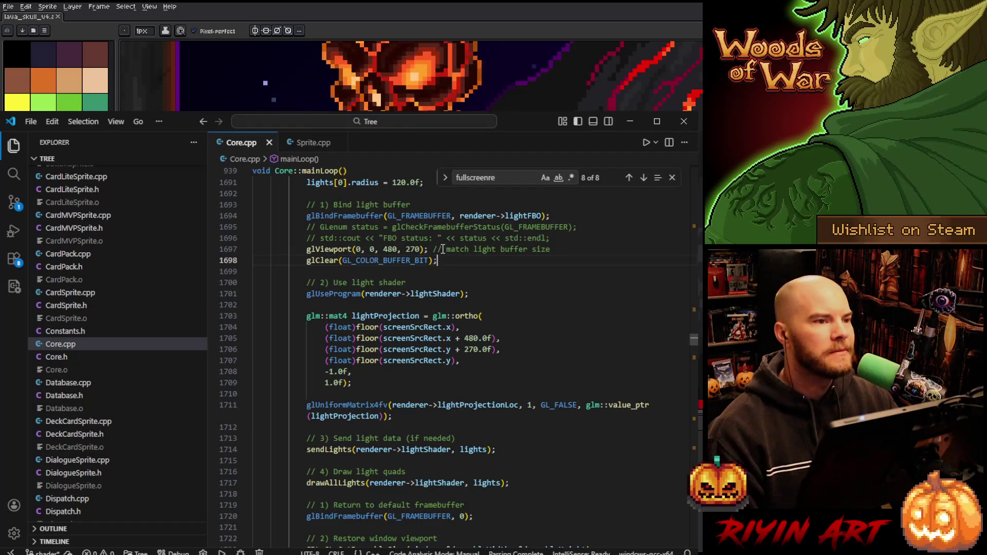
- Highlight the light shader and lightProjection setup code, then scroll up slightly
scroll(443, 250, "down", 2)
scroll(443, 250, "up", 2)
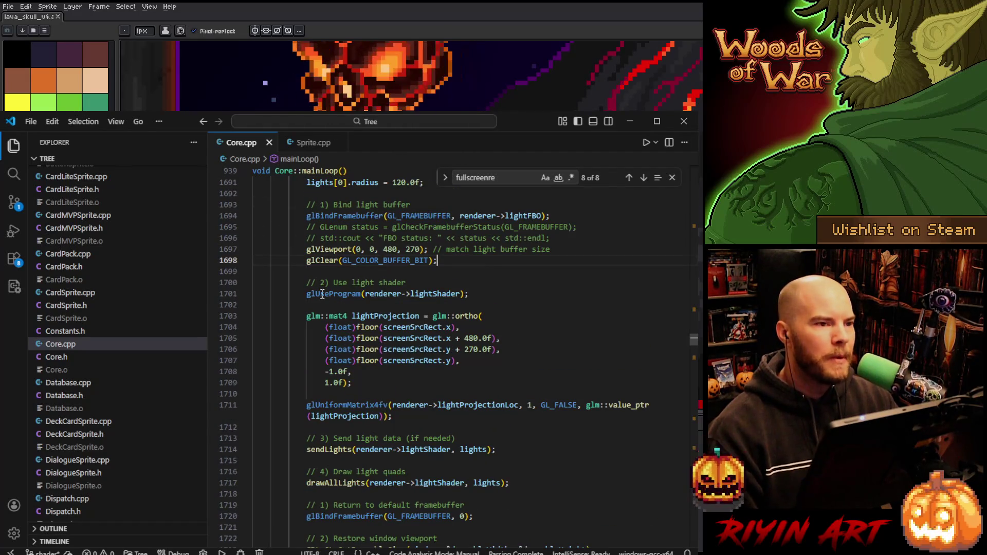
mouse_move(303, 248)
left_mouse_down()
mouse_move(355, 371)
mouse_move(374, 381)
left_mouse_up()
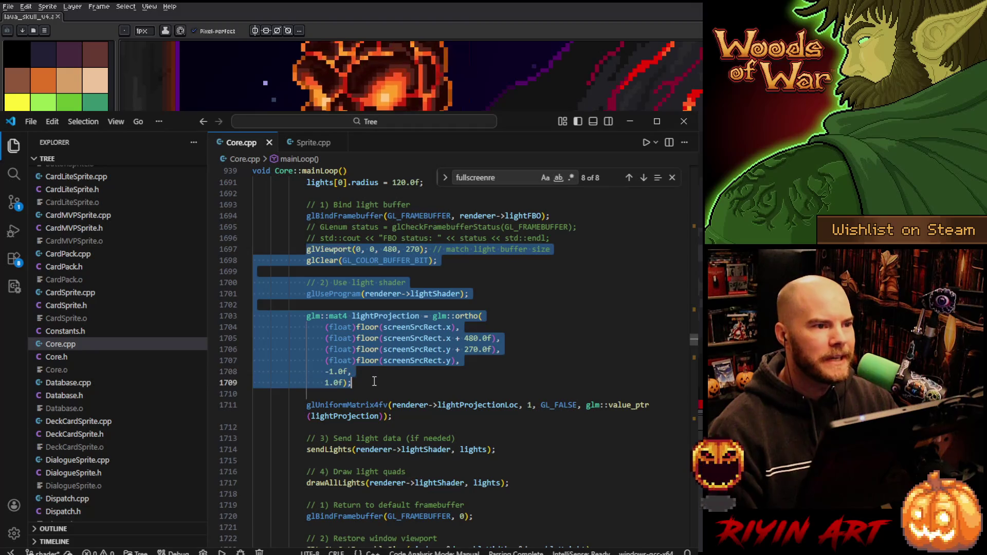
left_click(374, 381)
scroll(374, 382, "down", 6)
scroll(344, 380, "up", 4)
scroll(344, 381, "up", 7)
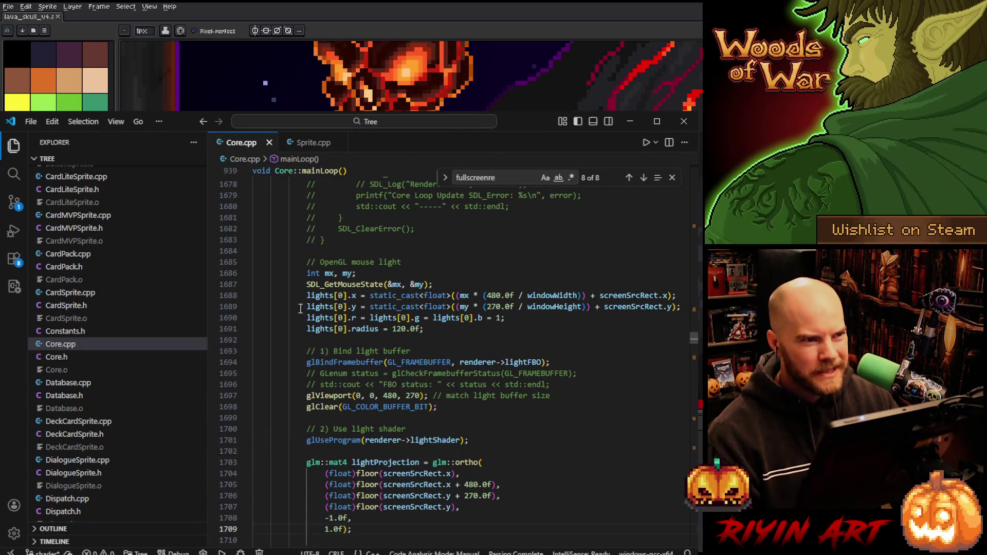
left_click_drag(304, 273, 448, 328)
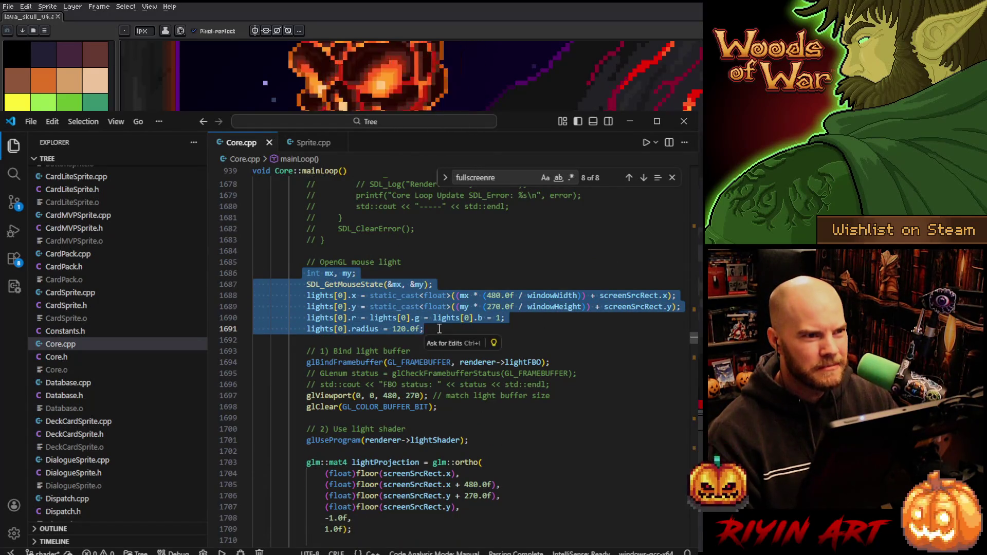
left_click(440, 329)
scroll(440, 329, "up", 3)
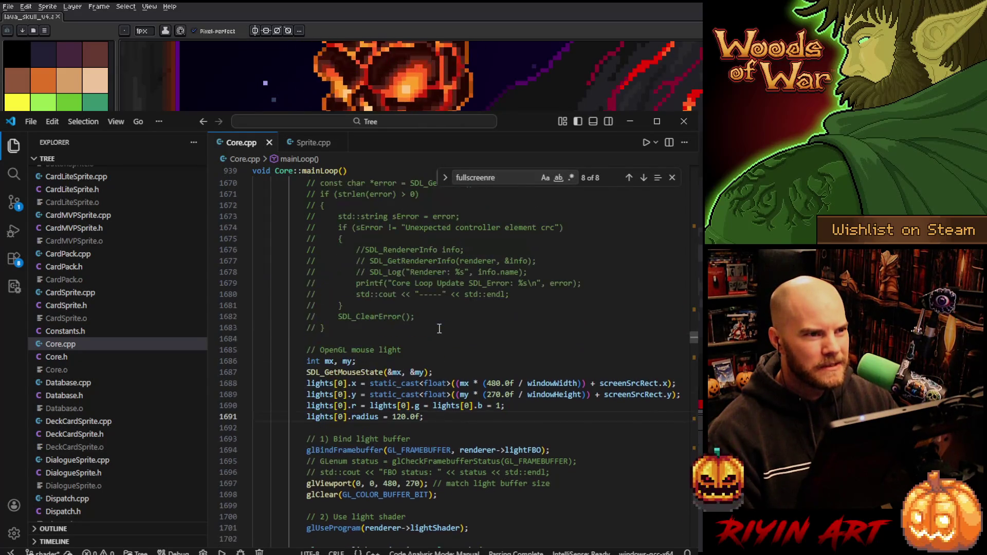
scroll(434, 350, "up", 3)
scroll(412, 360, "down", 7)
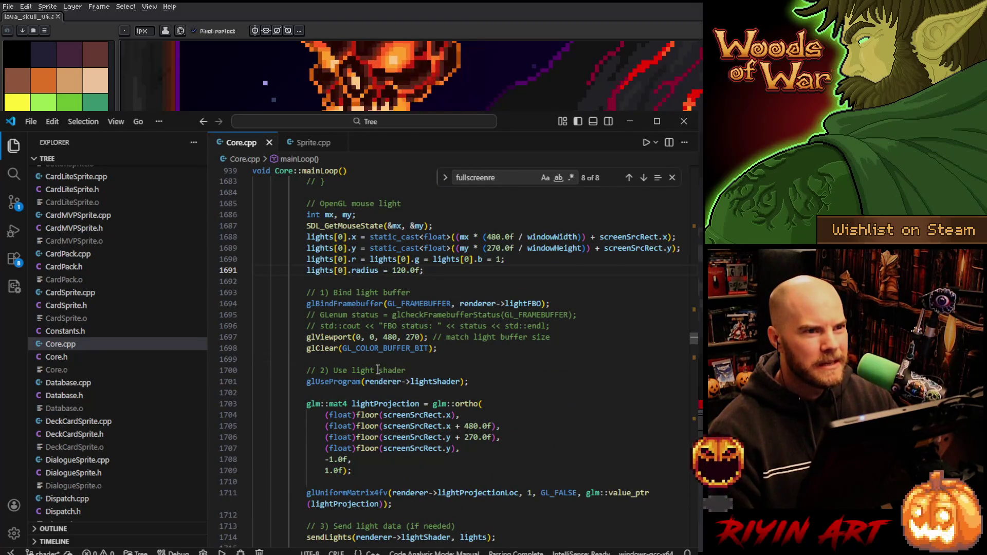
scroll(293, 363, "down", 7)
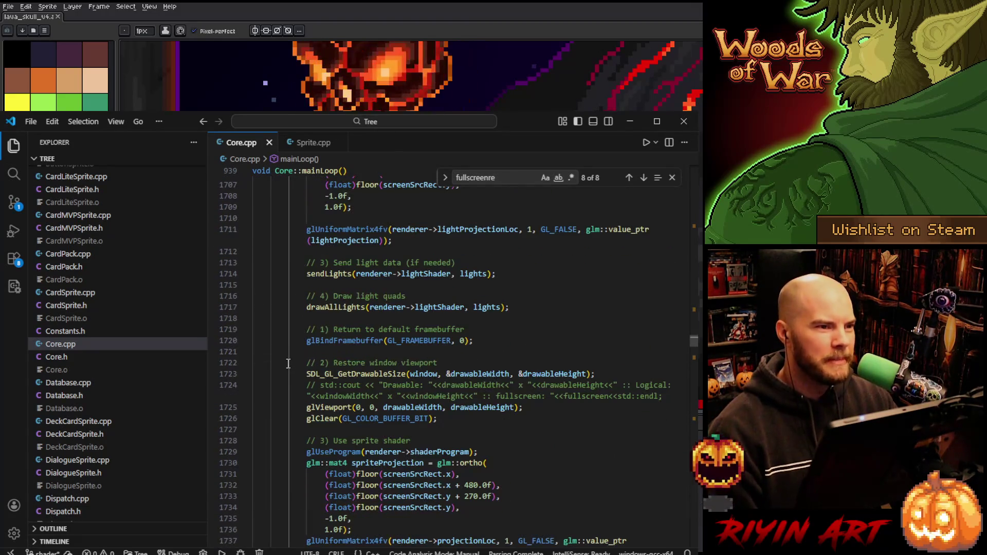
scroll(289, 364, "up", 8)
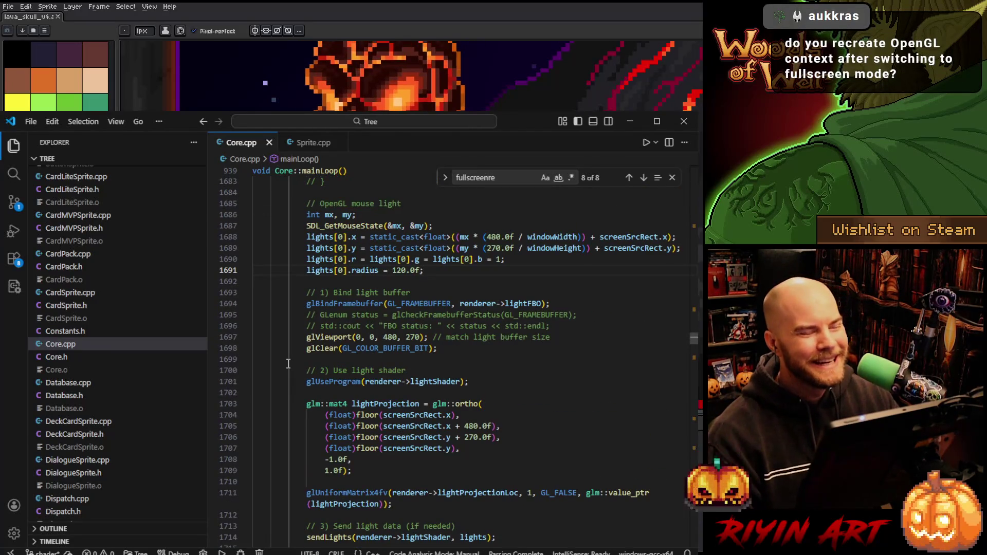
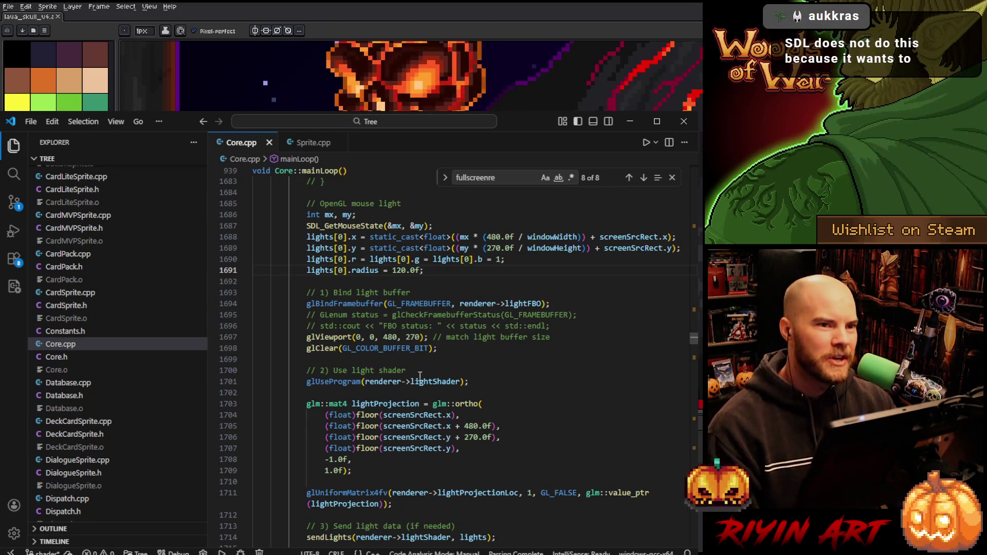
- Minimize VS Code and zoom the canvas onto the lava skull artwork
left_click(495, 371)
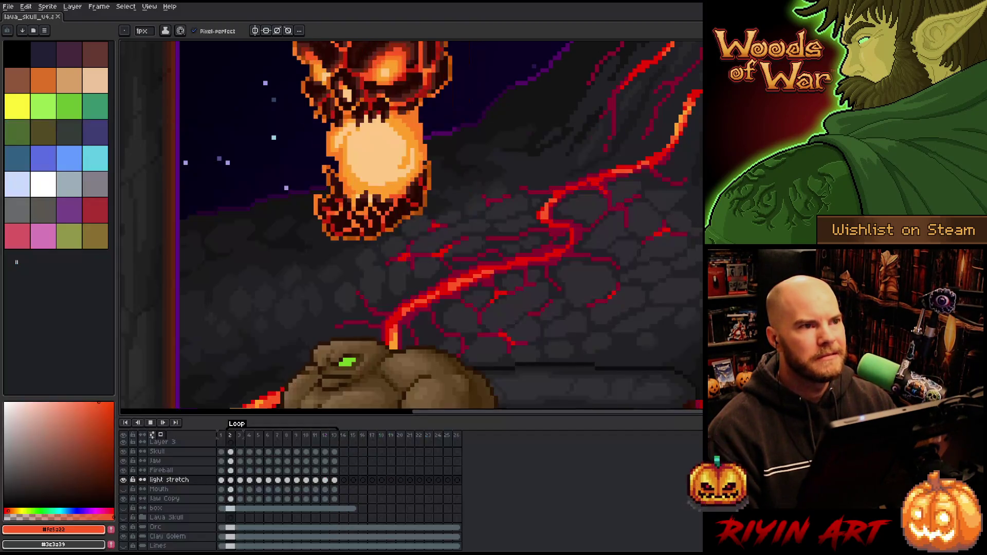
left_click(630, 122)
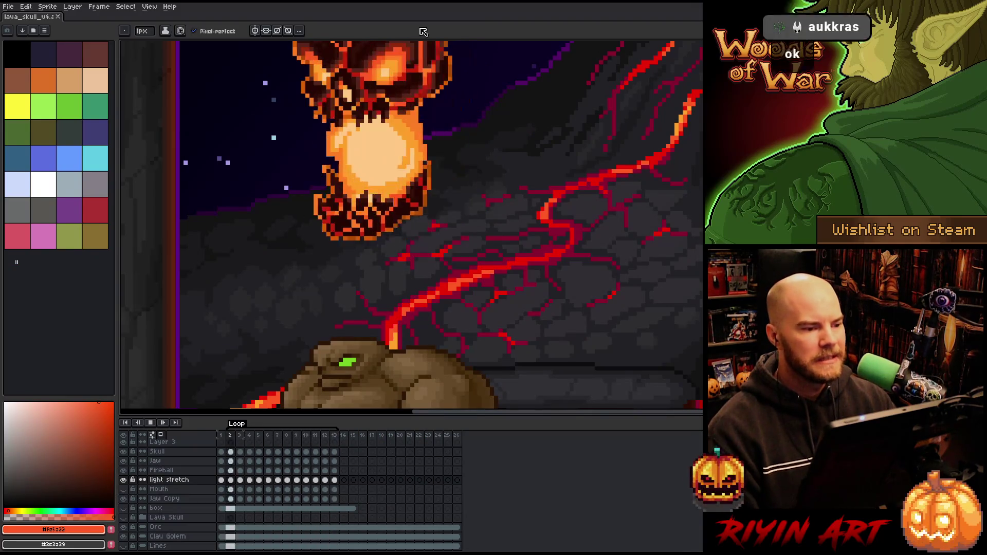
scroll(271, 309, "down", 2)
scroll(277, 270, "up", 2)
scroll(320, 320, "up", 1)
scroll(320, 320, "down", 2)
scroll(320, 319, "up", 2)
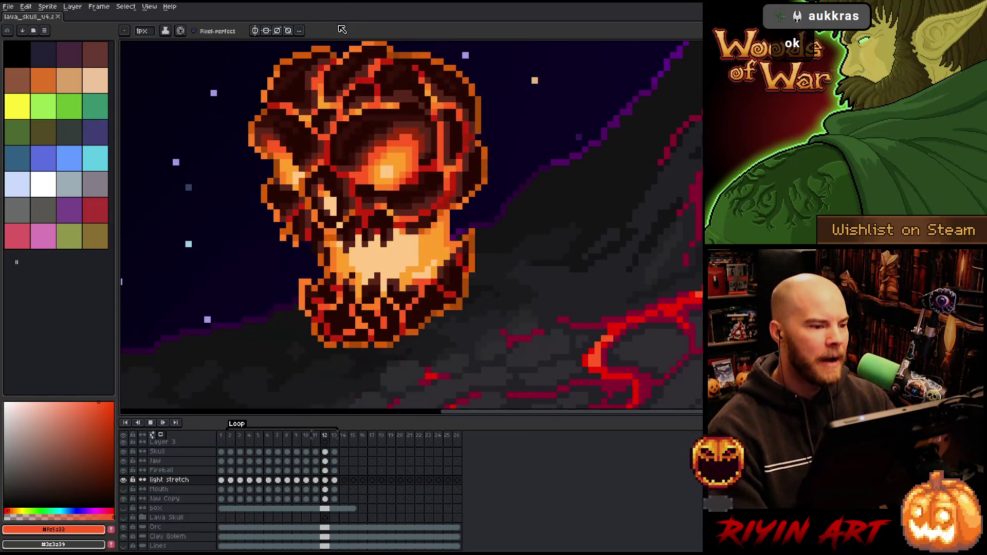
- Stop playback and flip through frames 2, 3 and 2 before returning to frame 1
key("Return")
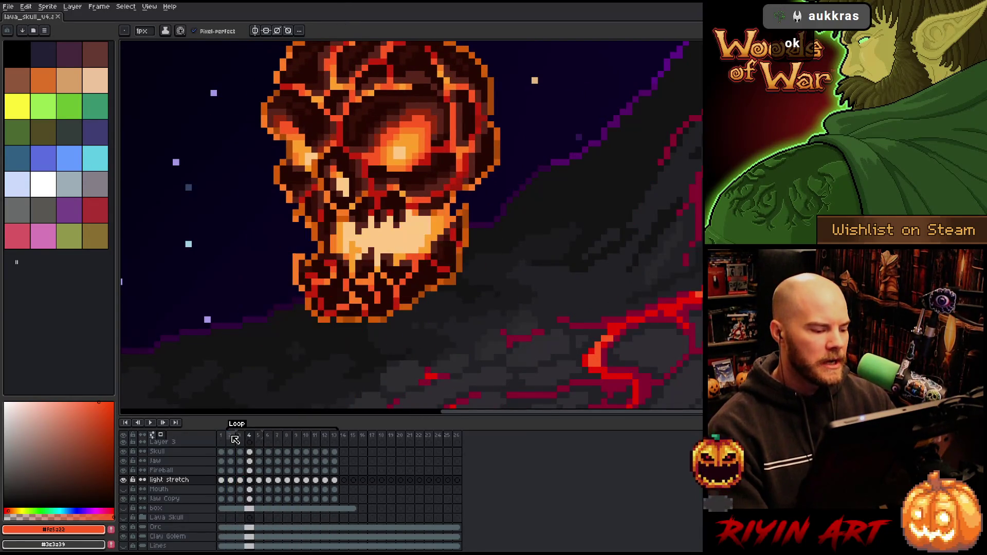
left_click(235, 438)
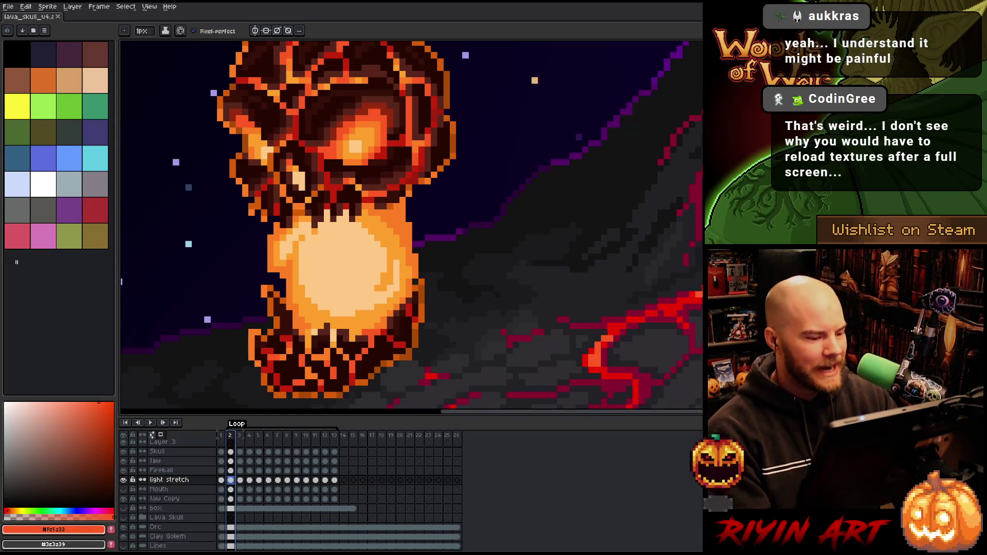
left_click(241, 481)
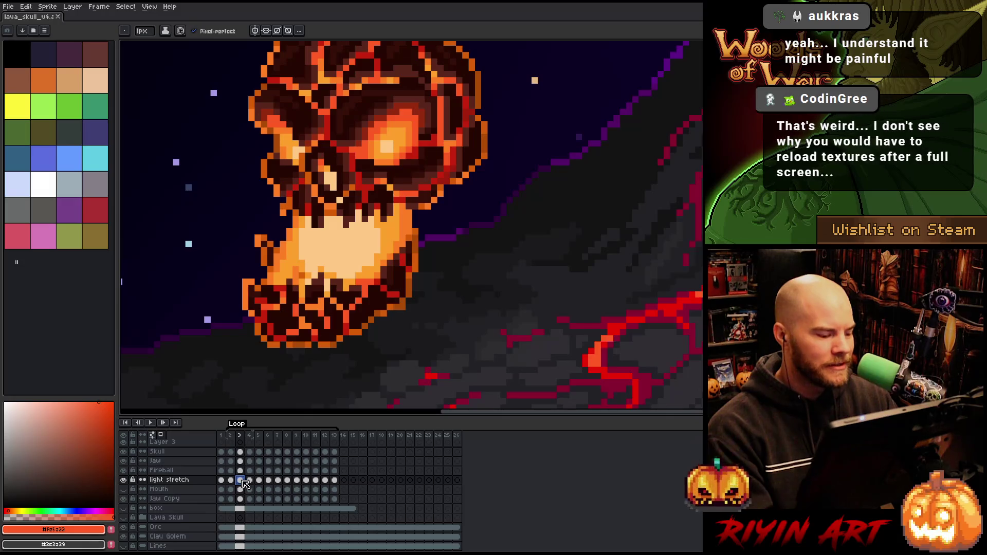
left_click(232, 481)
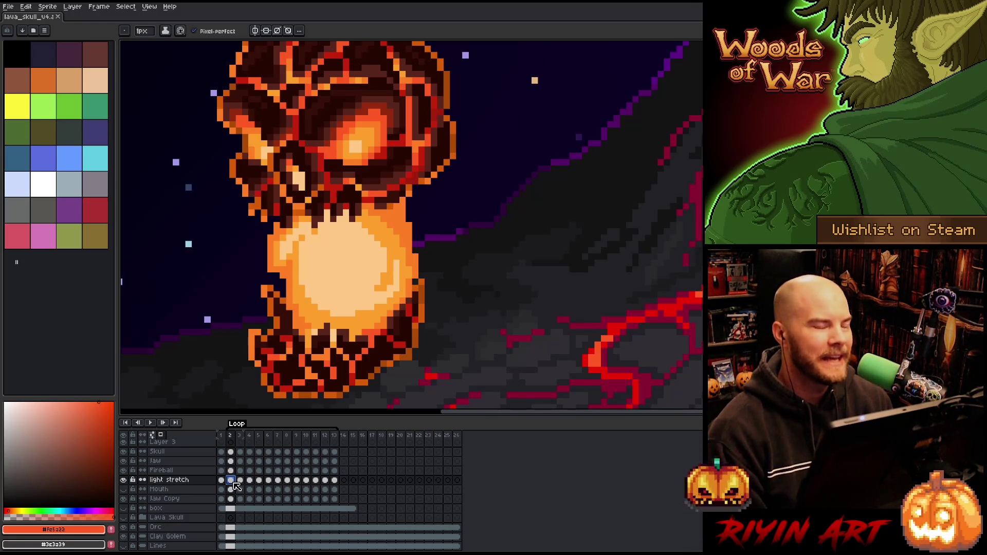
left_click(221, 481)
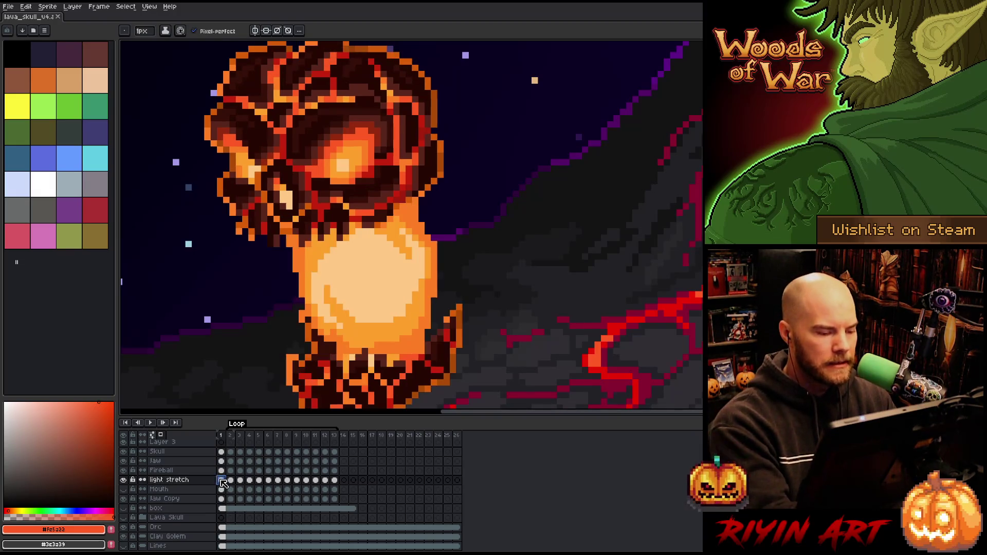
- Pencil a touch-up onto the frame 2 skull on the light stretch layer, then advance to frame 3
left_click(230, 481)
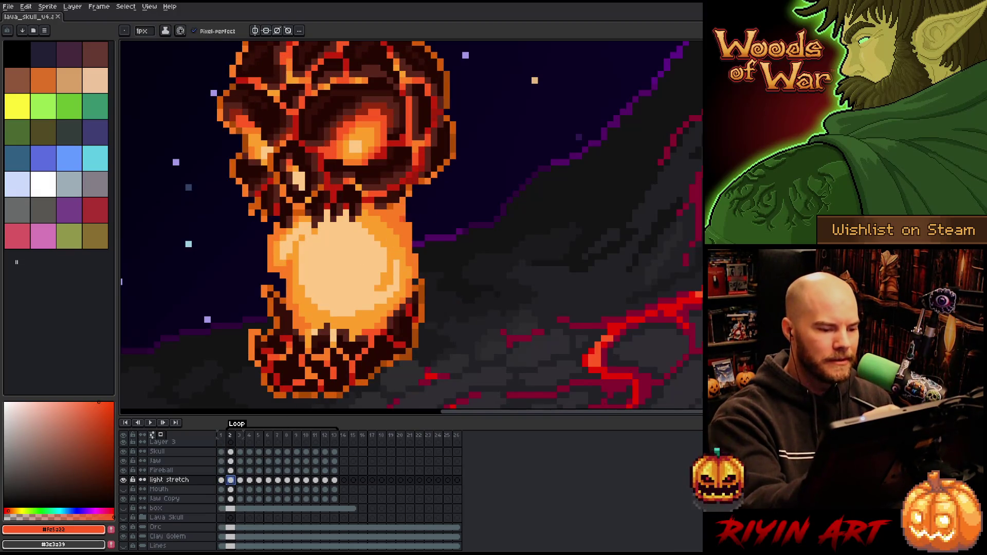
left_click(403, 206)
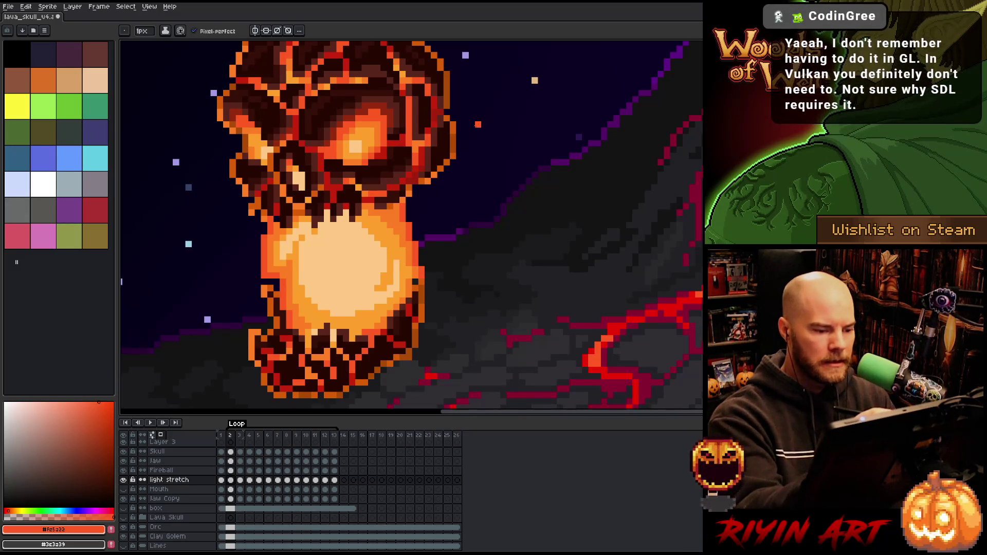
key("Right")
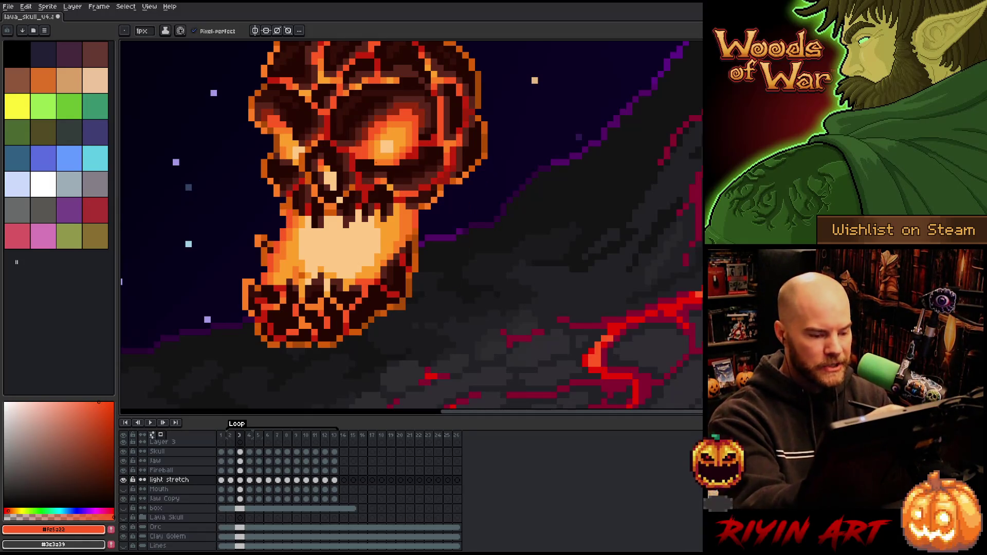
- On frame 4, eyedrop the orange from the skull's glow and set it as the drawing colour
key("period")
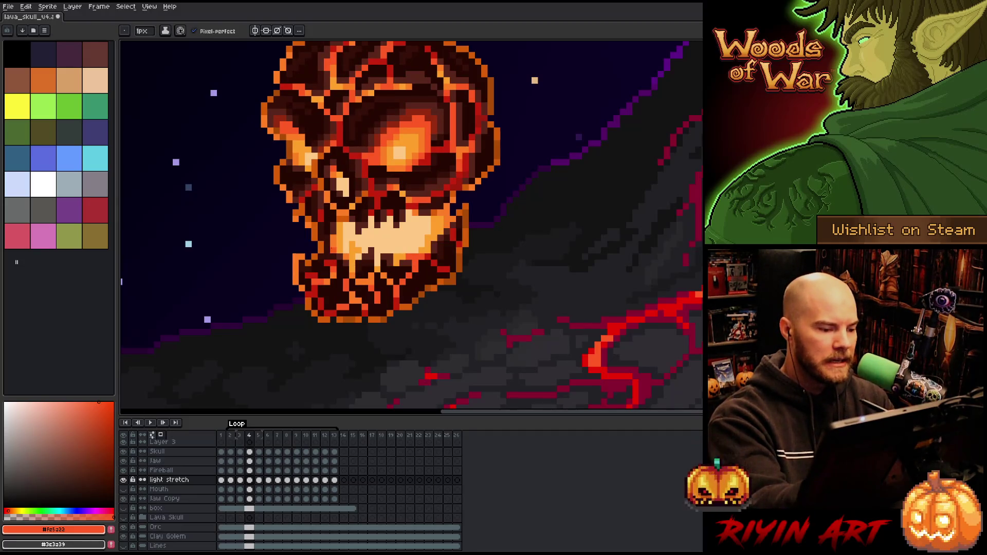
key("x")
key("i")
left_click(336, 238)
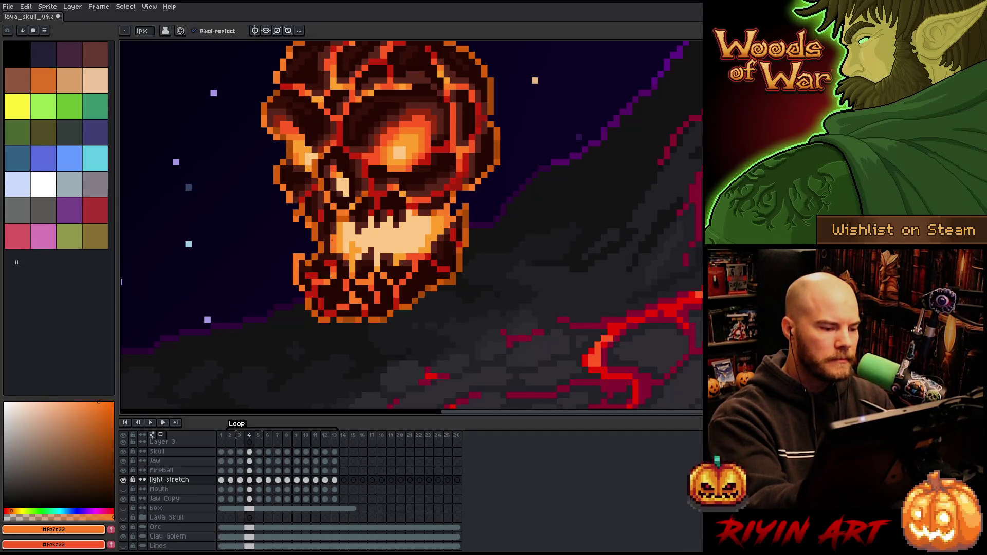
key("x")
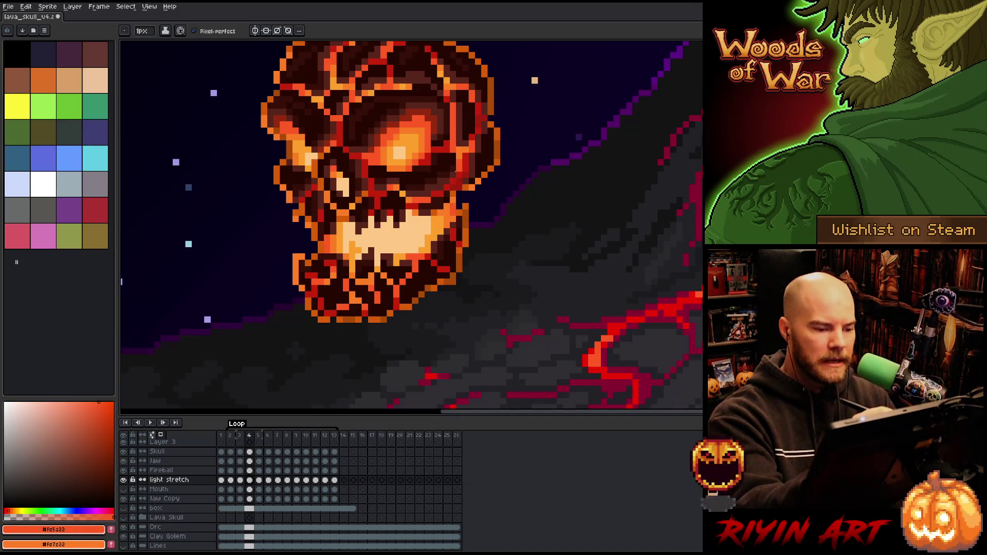
- Brighten the glowing body's left edge on frame 6 and both neck edges on frame 7
key("Right")
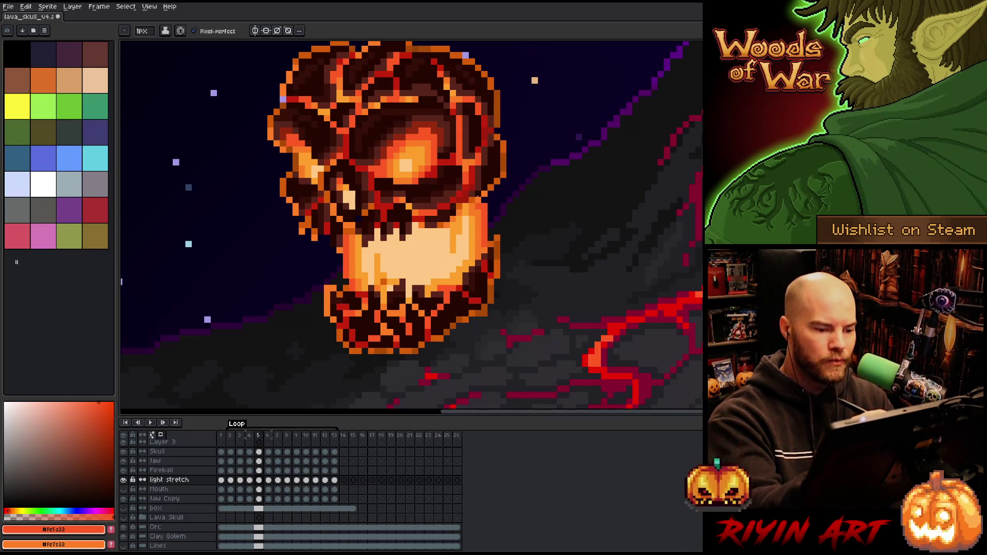
key("Right")
left_click_drag(358, 265, 371, 307)
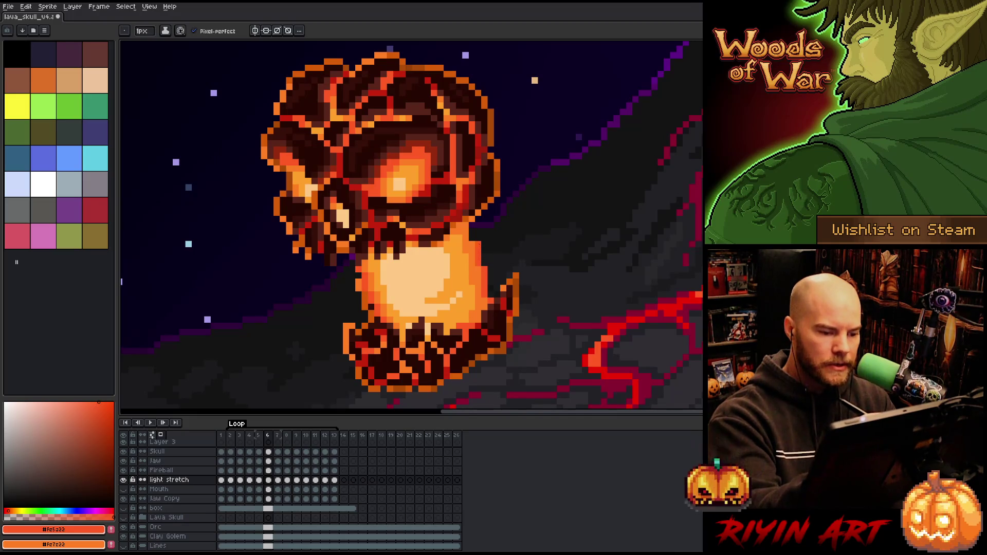
key("Right")
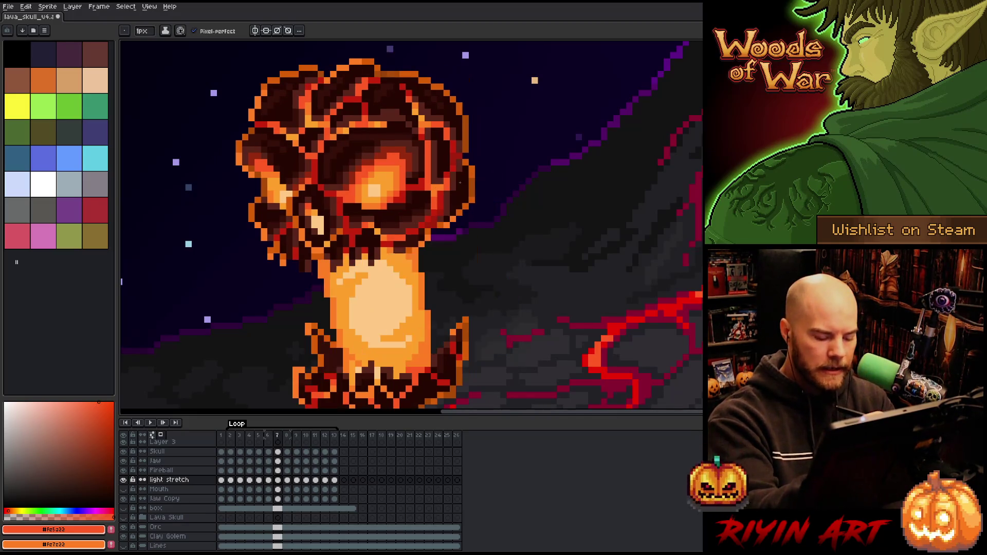
left_click_drag(422, 251, 435, 353)
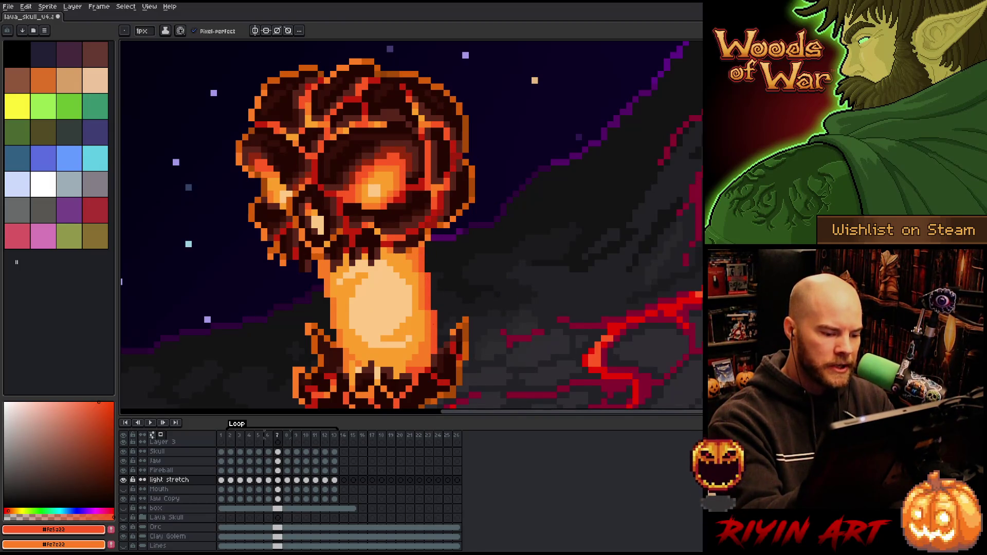
left_click_drag(339, 357, 333, 338)
mouse_move(327, 301)
left_mouse_down()
mouse_move(327, 327)
mouse_move(313, 261)
left_mouse_up()
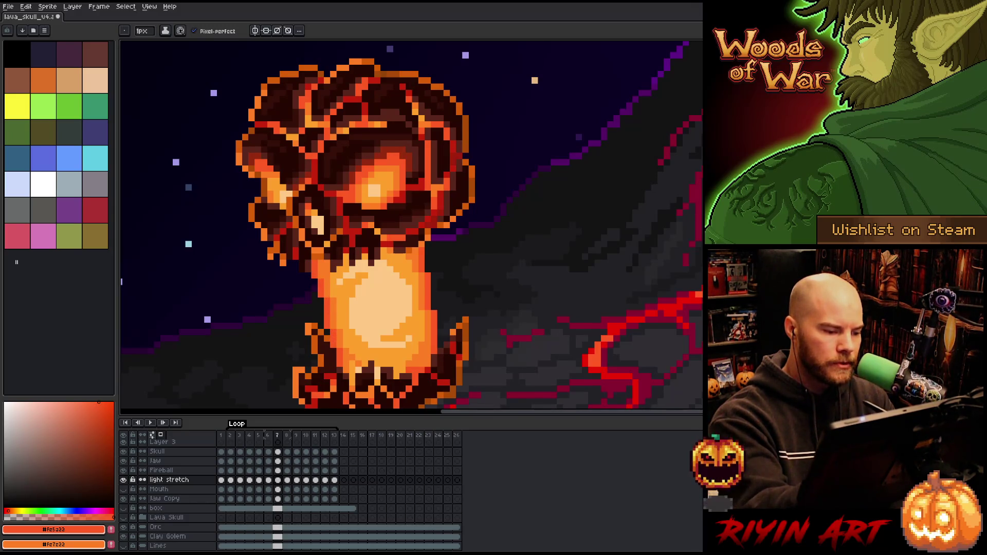
key("period")
scroll(411, 257, "down", 2)
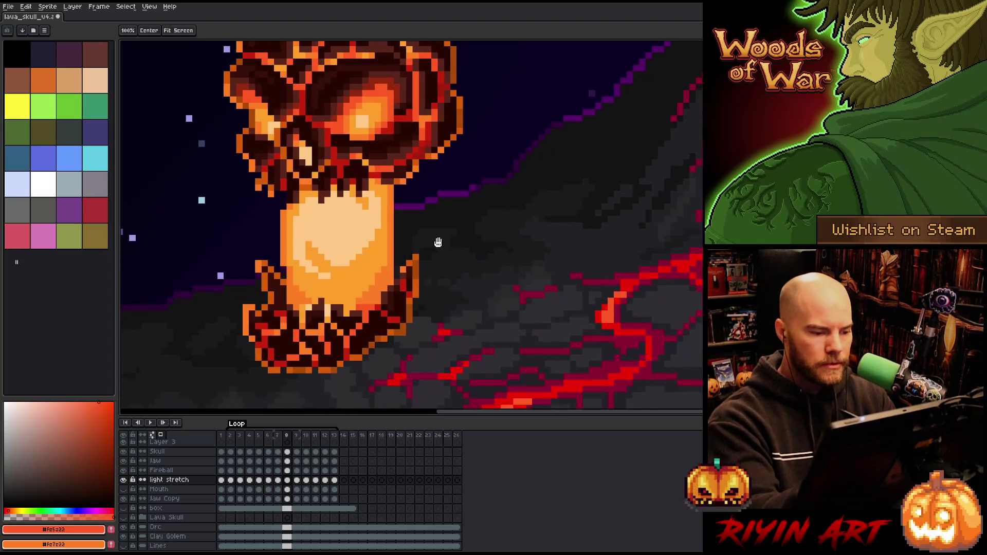
- Pencil lighter orange along both edges of the skull's neck on frames 8 and 9
left_click_drag(397, 278, 394, 177)
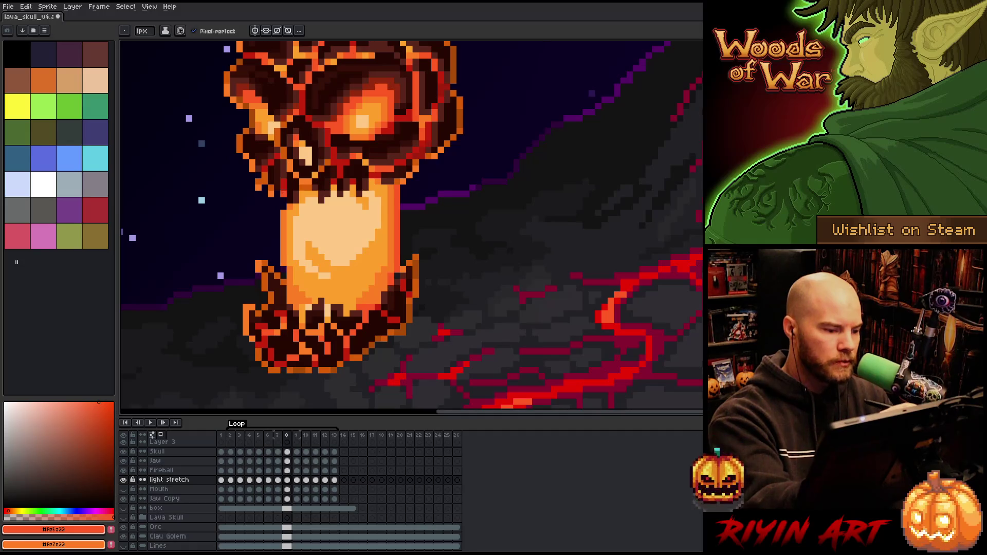
left_click_drag(283, 208, 283, 191)
mouse_move(277, 244)
left_mouse_down()
mouse_move(277, 213)
mouse_move(282, 304)
left_mouse_up()
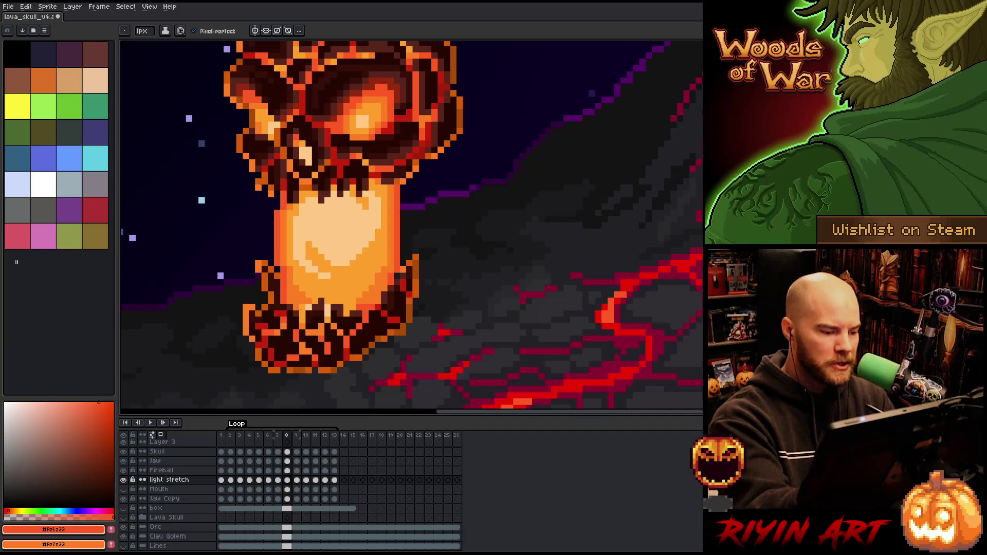
key("period")
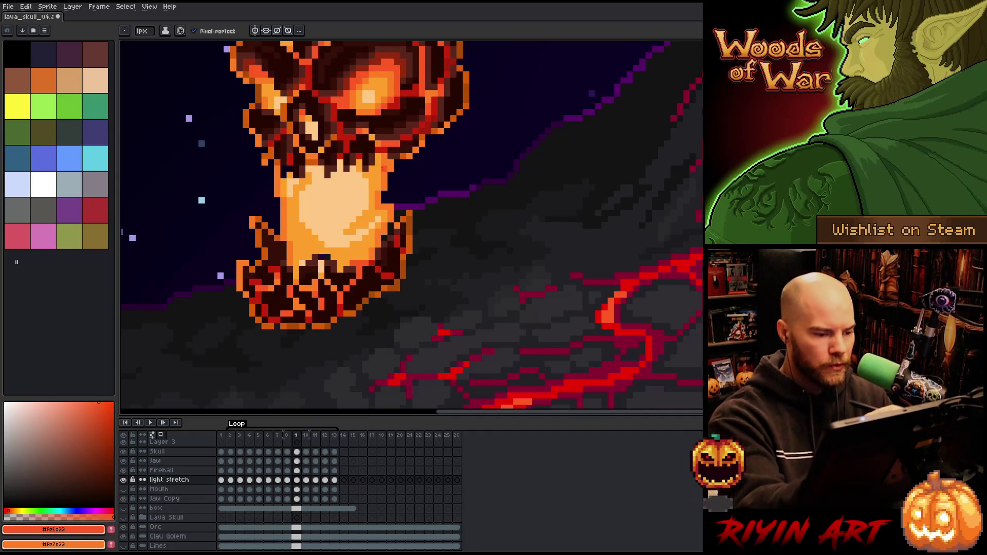
left_click(384, 168)
mouse_move(397, 198)
left_mouse_down()
mouse_move(396, 221)
mouse_move(384, 200)
mouse_move(397, 160)
left_mouse_up()
left_click(276, 201)
left_click_drag(271, 162, 283, 258)
left_click(277, 256)
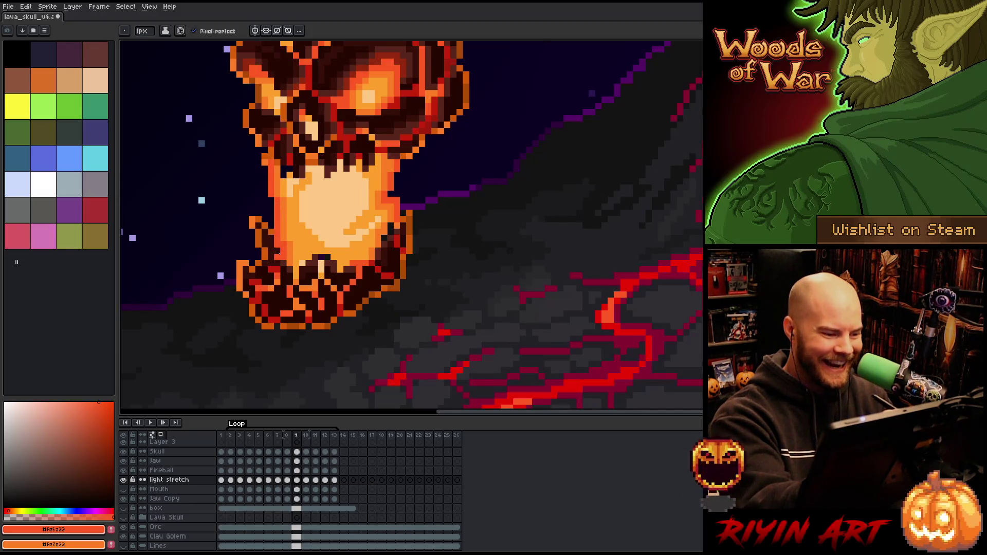
key("e")
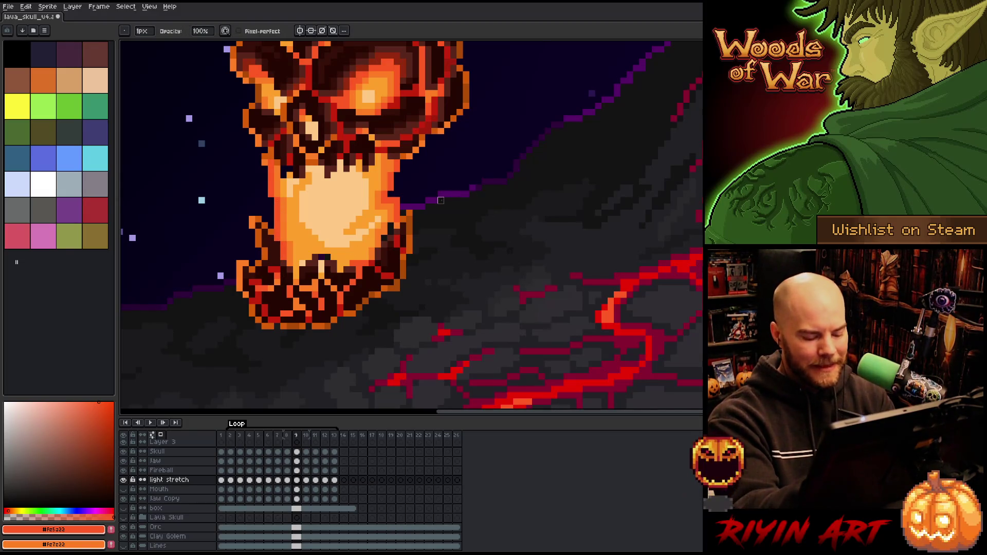
- Step forward to frame 11 with the pencil tool and save the lava skull sprite
key("Right")
key("b")
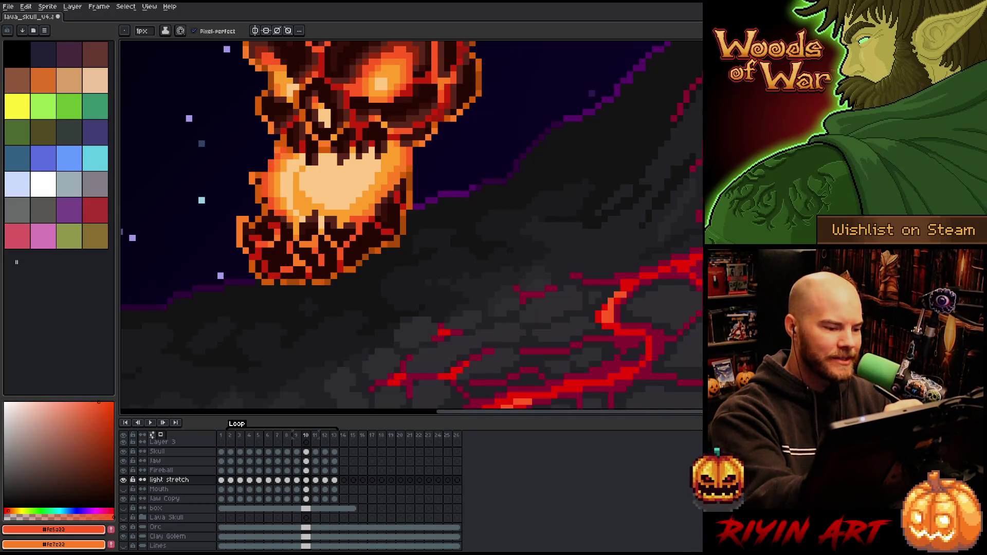
key("period")
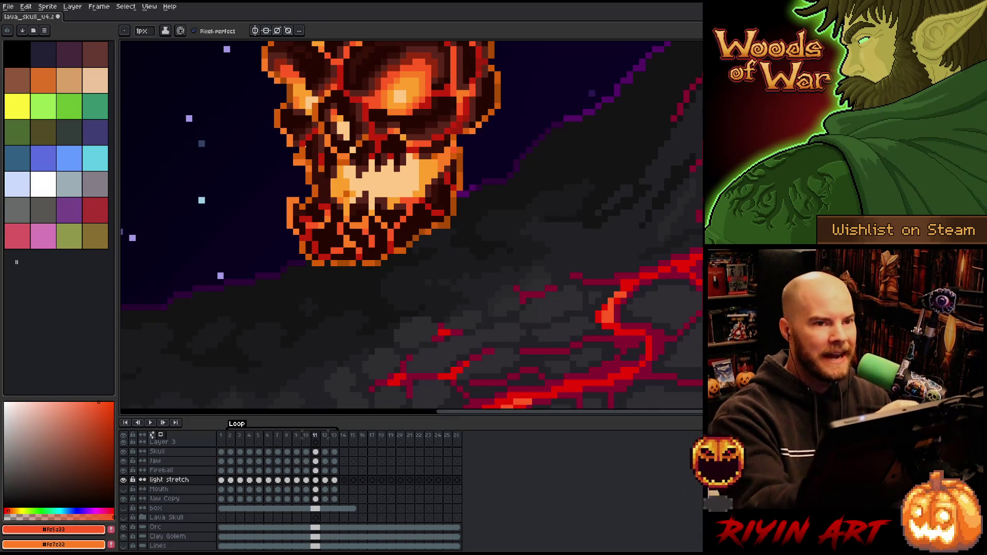
key("ctrl+s")
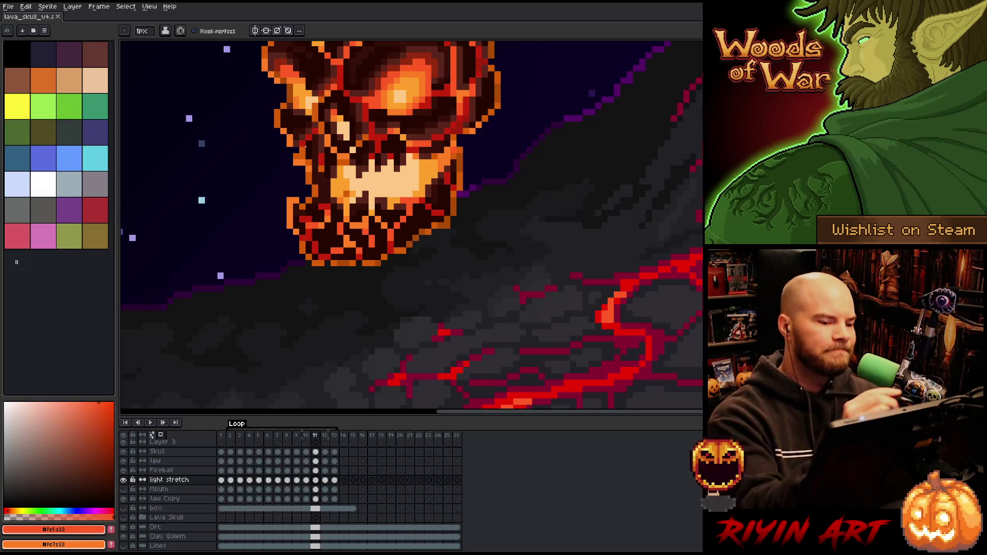
- On frame 13, sample oranges #fe7e22 and #fe5a22, save the sprite, and switch to VS Code
key("period")
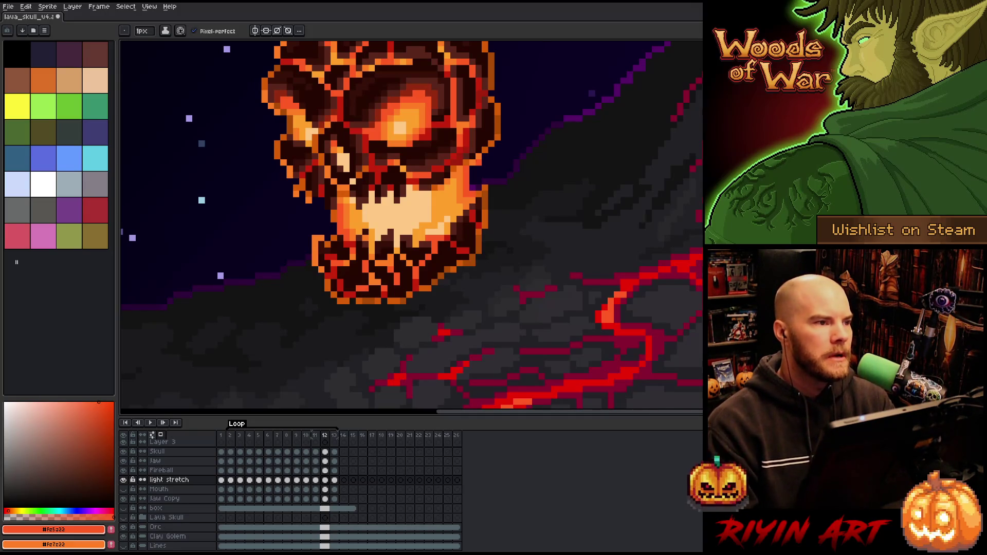
key("Right")
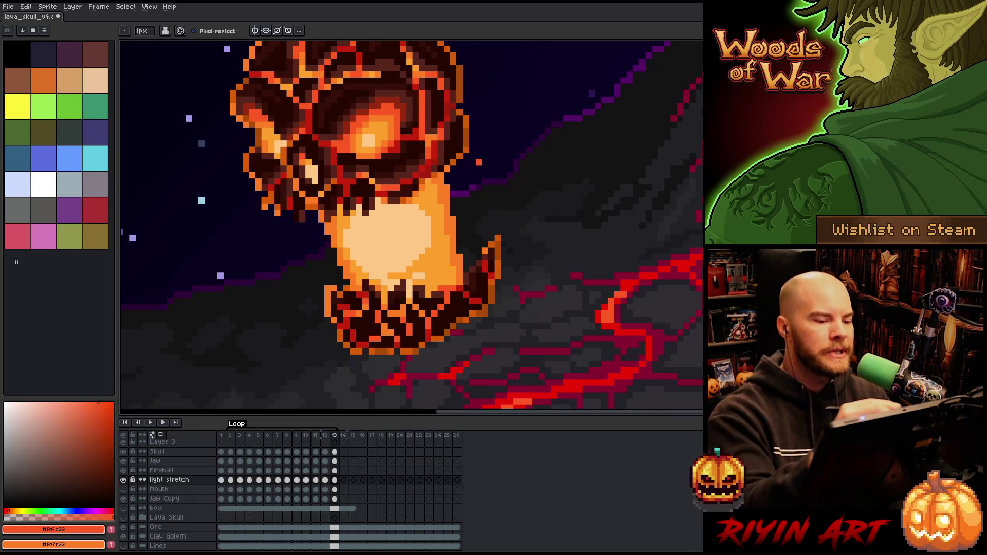
left_click(460, 247, "alt")
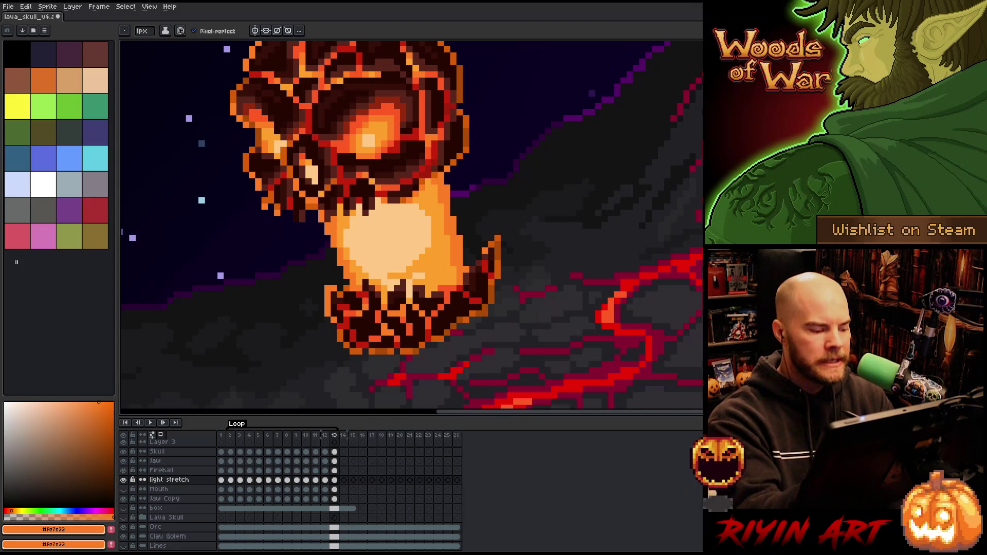
left_click(452, 172, "alt")
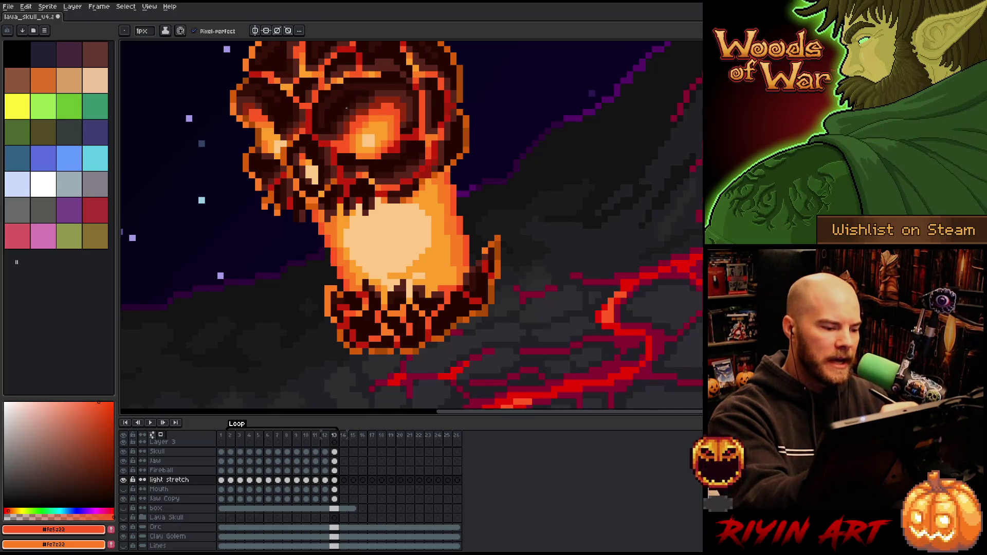
key("ctrl+s")
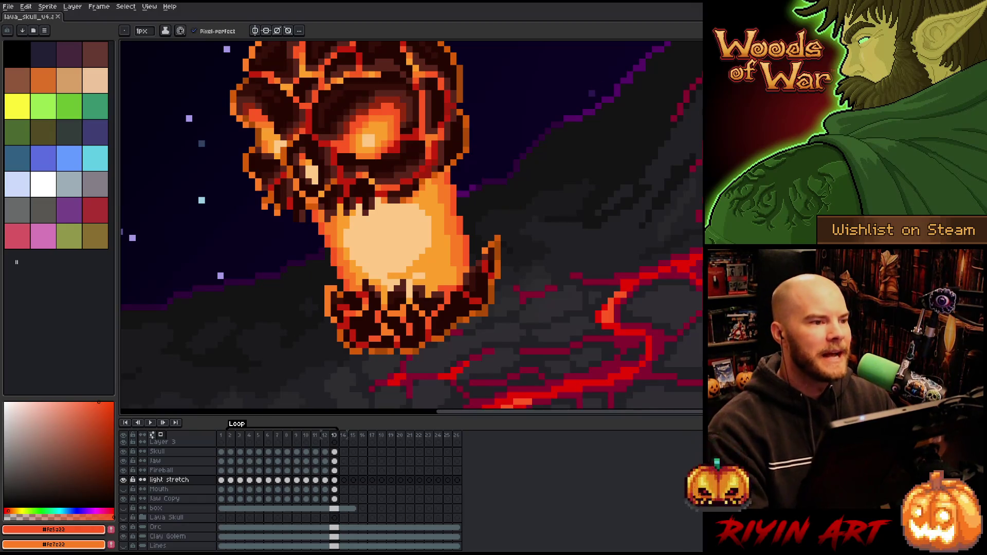
key("alt+Tab")
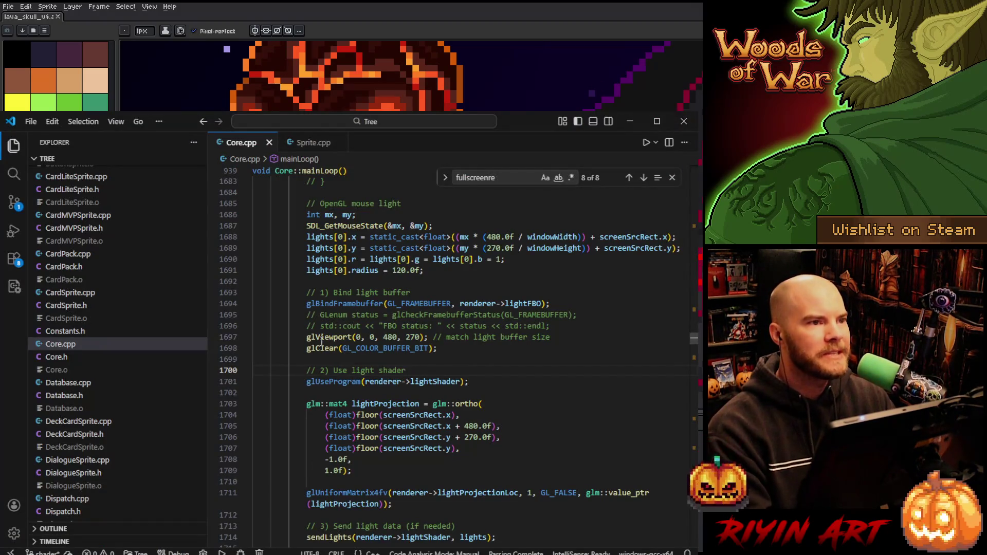
- Search Core.cpp for 'context =' to find where the OpenGL context is created
scroll(473, 240, "up", 5)
double_click(482, 178)
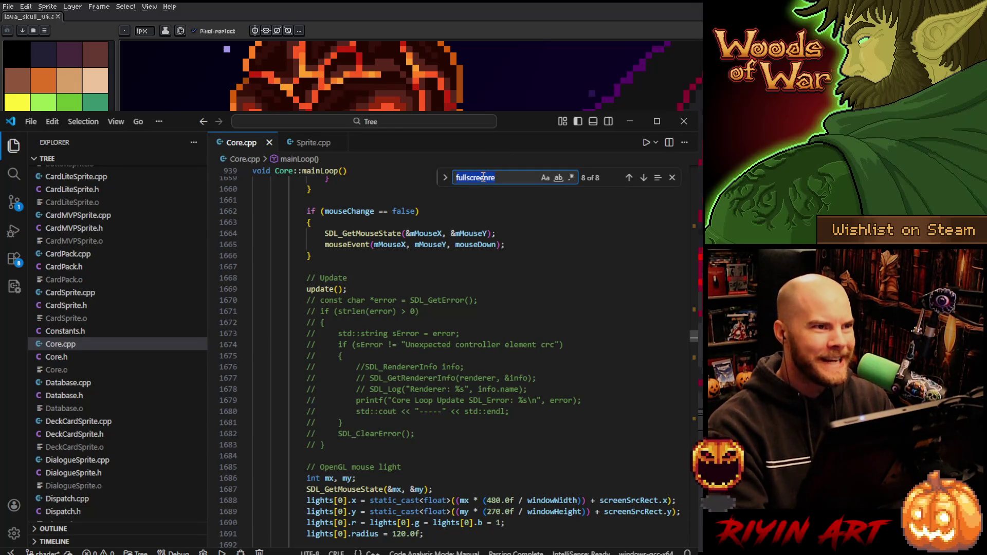
type("cont")
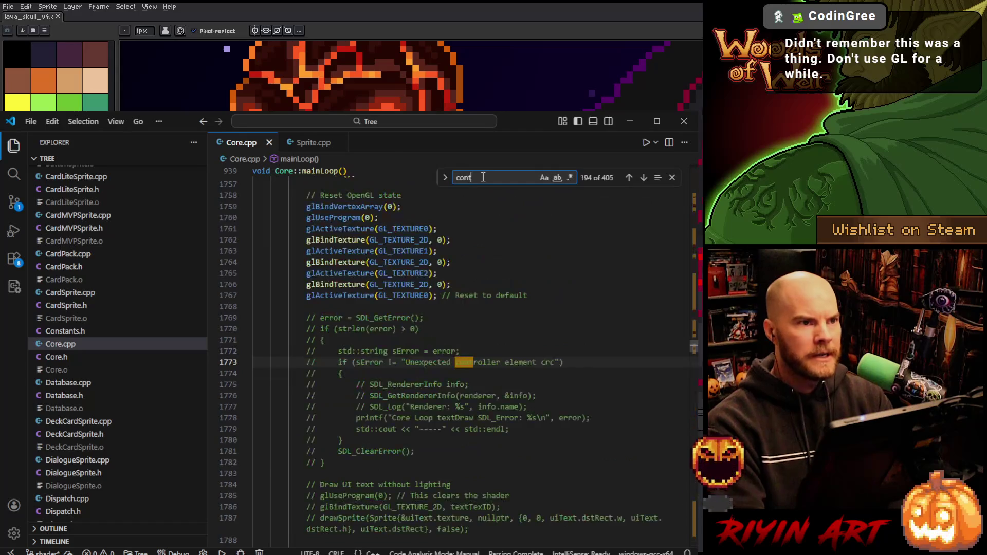
type("ext =")
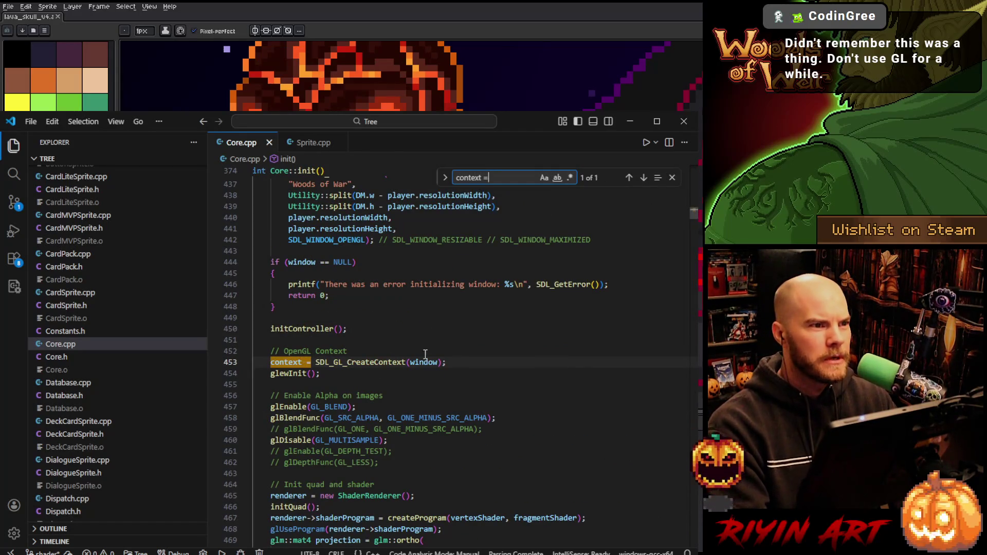
scroll(401, 373, "down", 1)
left_click(355, 346)
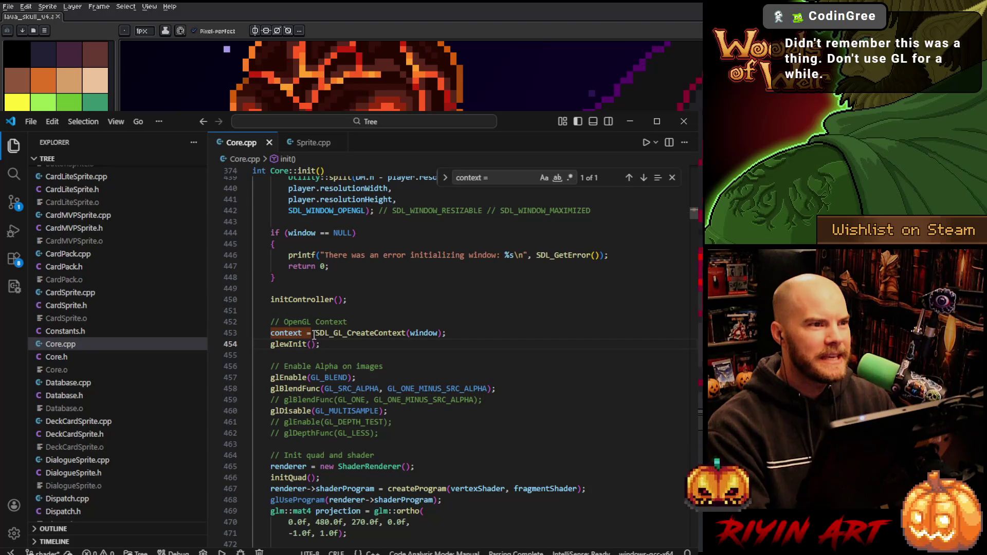
- Inspect the SDL_GL_CreateContext(window) call on line 453, highlighting the window argument's uses
left_click_drag(314, 333, 461, 333)
left_click(460, 333)
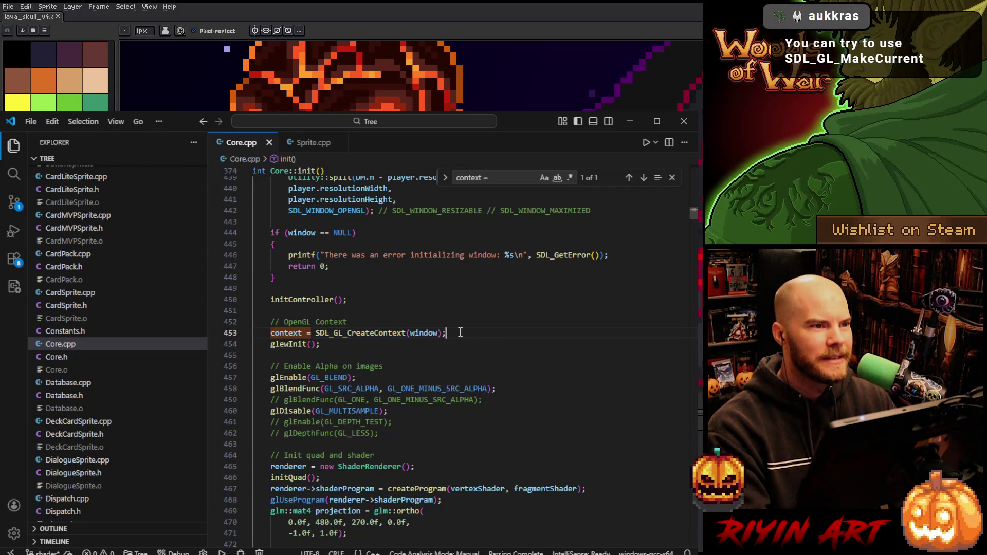
double_click(415, 334)
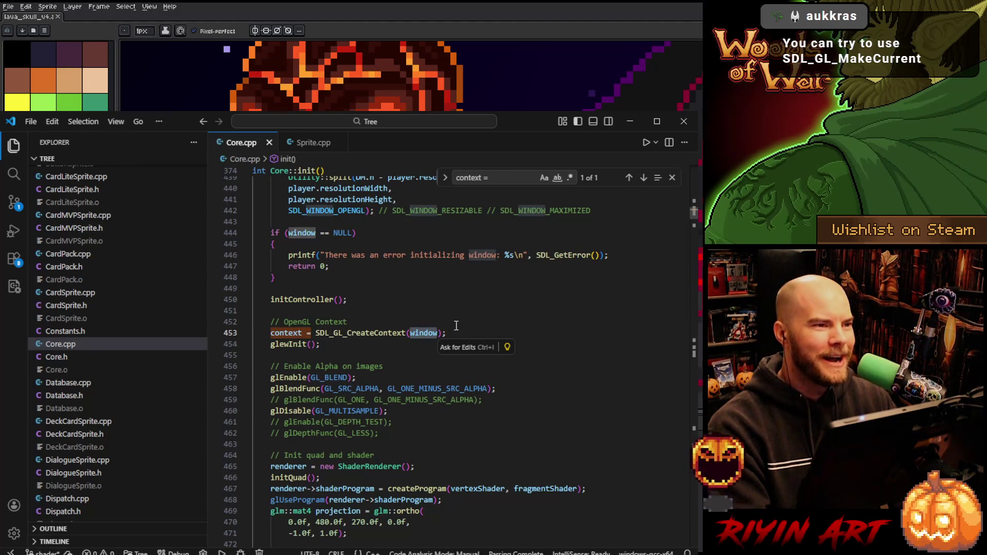
scroll(442, 340, "up", 1)
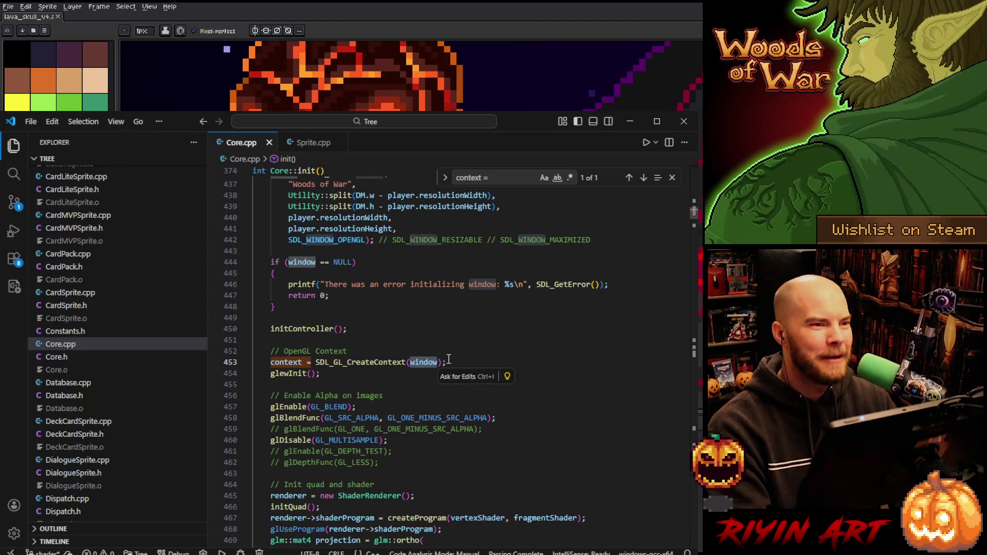
left_click(450, 361)
double_click(431, 363)
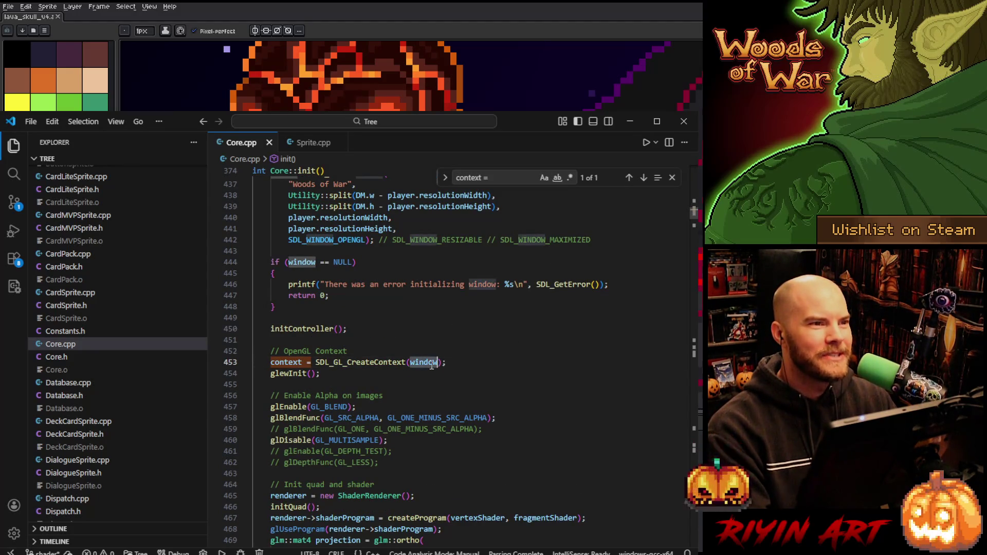
scroll(431, 365, "up", 4)
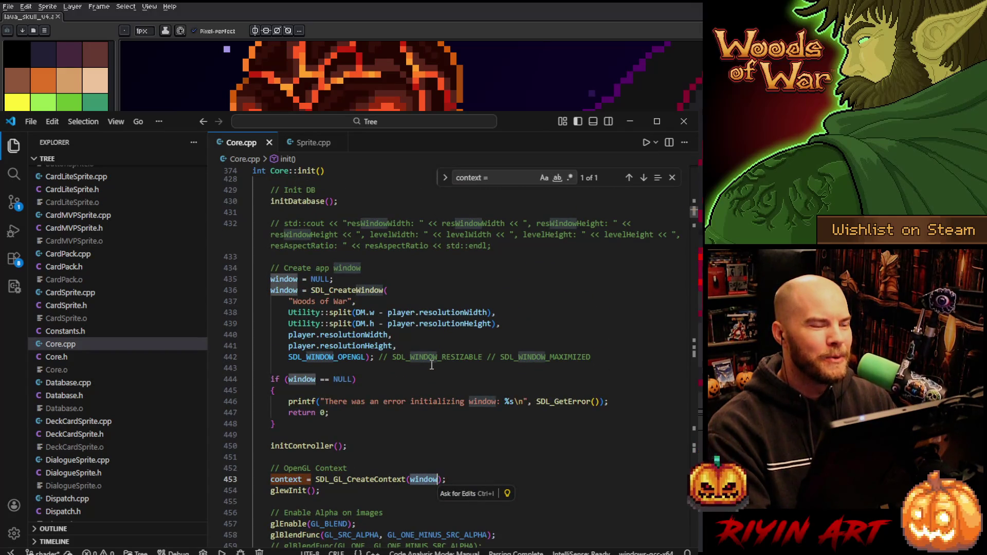
scroll(432, 365, "down", 3)
scroll(431, 365, "down", 1)
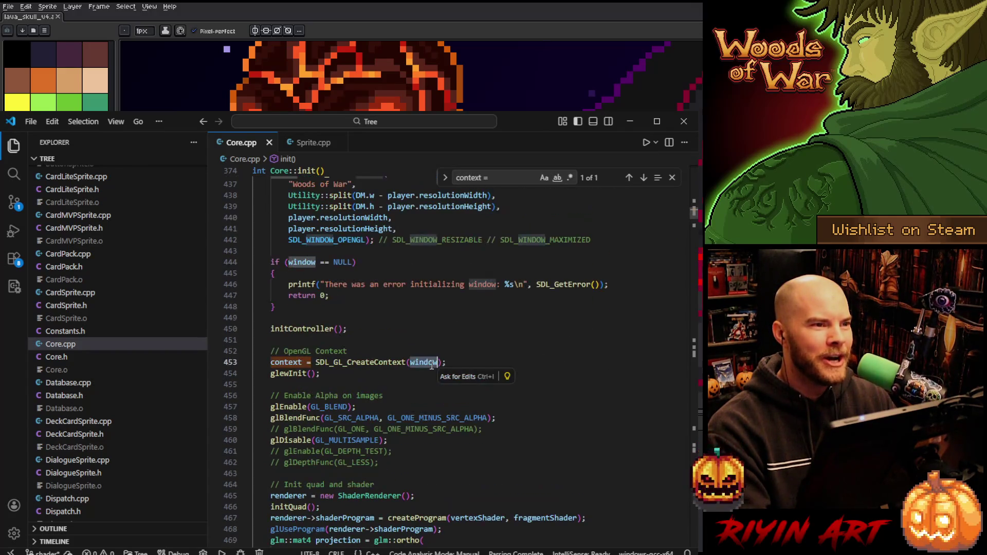
- Trace the context variable and SDL_GL_CreateContext name on line 453, then minimize VS Code
double_click(293, 362)
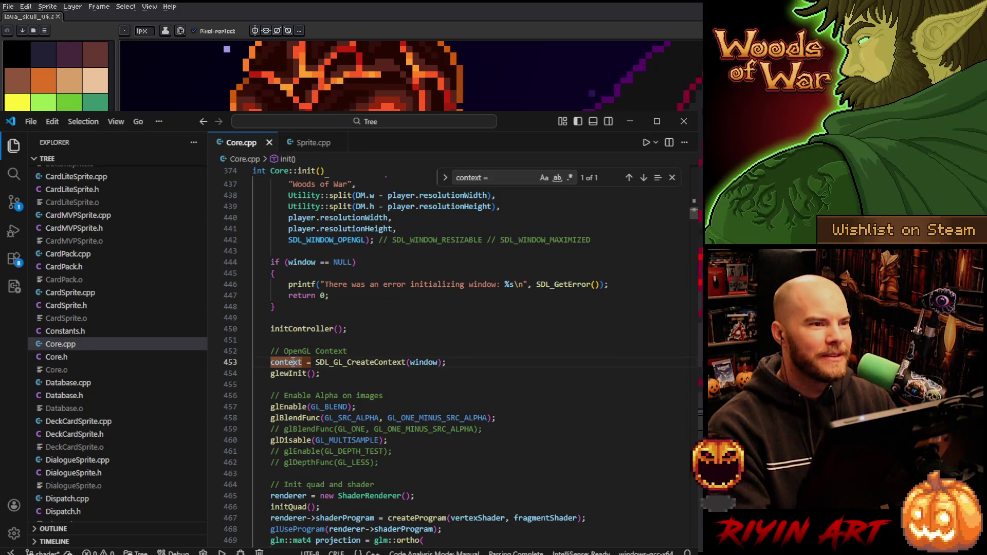
double_click(424, 356)
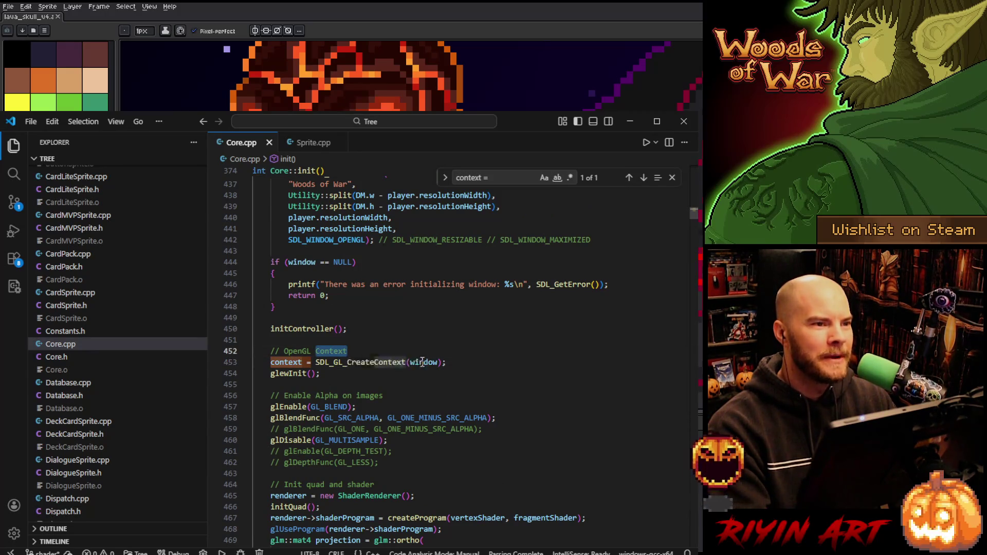
scroll(422, 362, "up", 1)
double_click(425, 389)
scroll(424, 386, "down", 2)
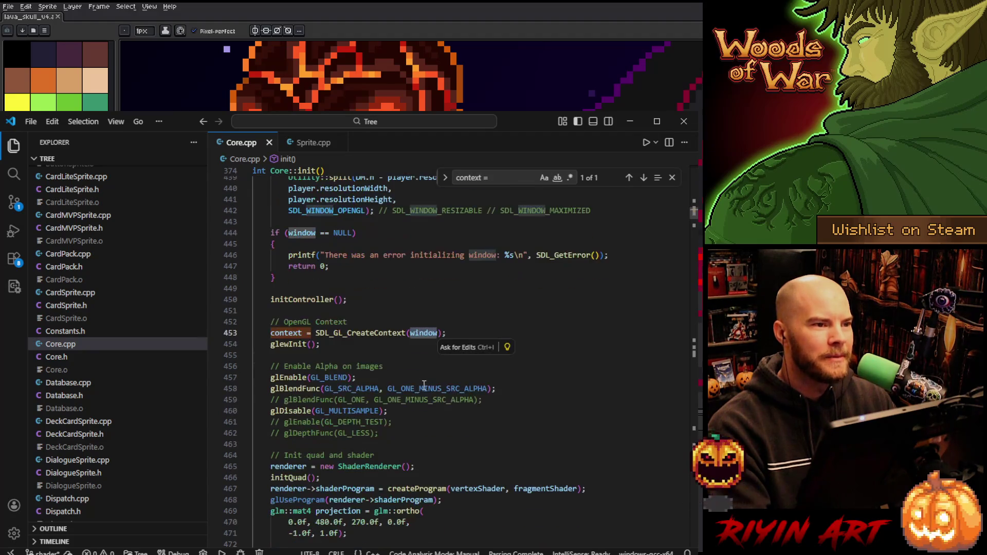
double_click(335, 333)
left_click(457, 333)
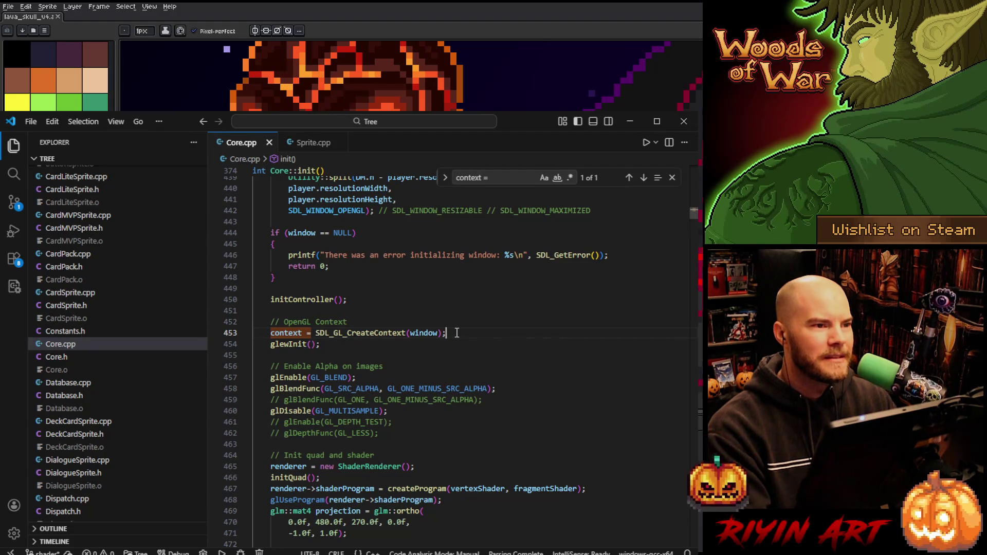
scroll(457, 333, "down", 1)
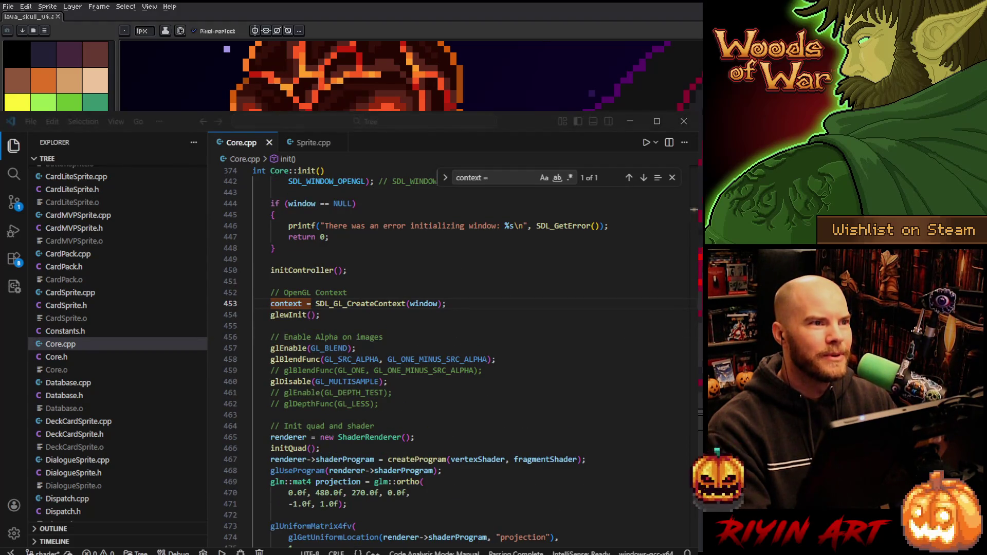
left_click(507, 153)
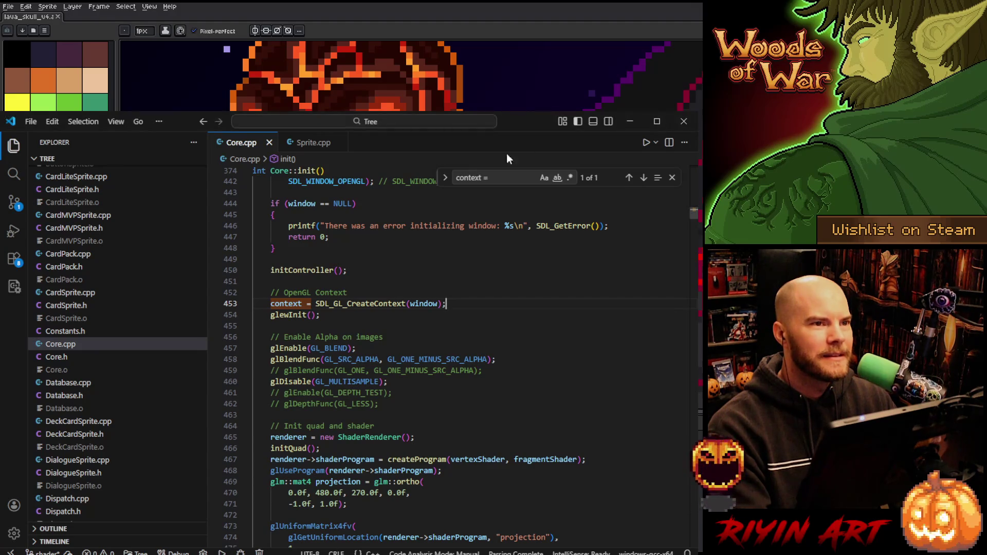
left_click(628, 122)
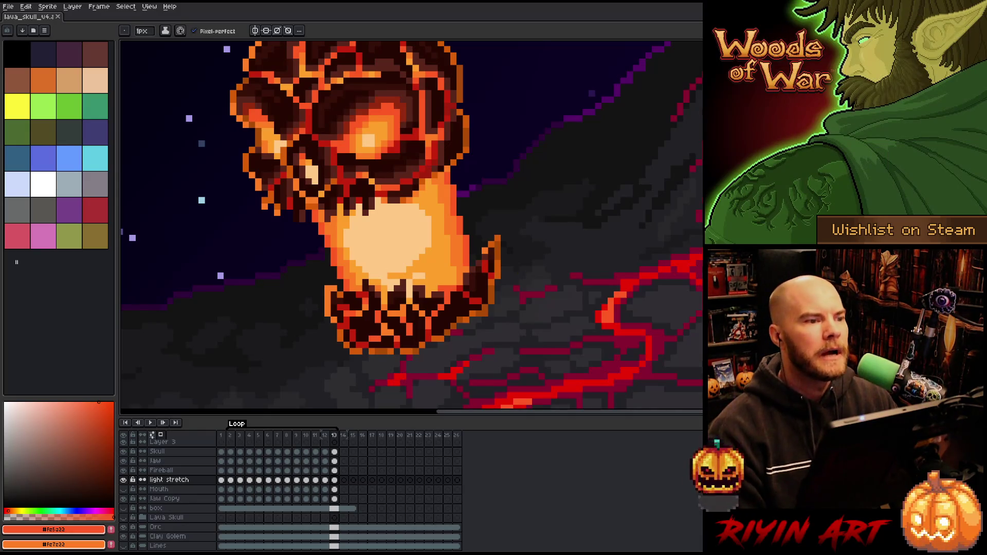
- Bring Core.cpp back, scroll through the surrounding code, and minimize VS Code again
key("alt+Tab")
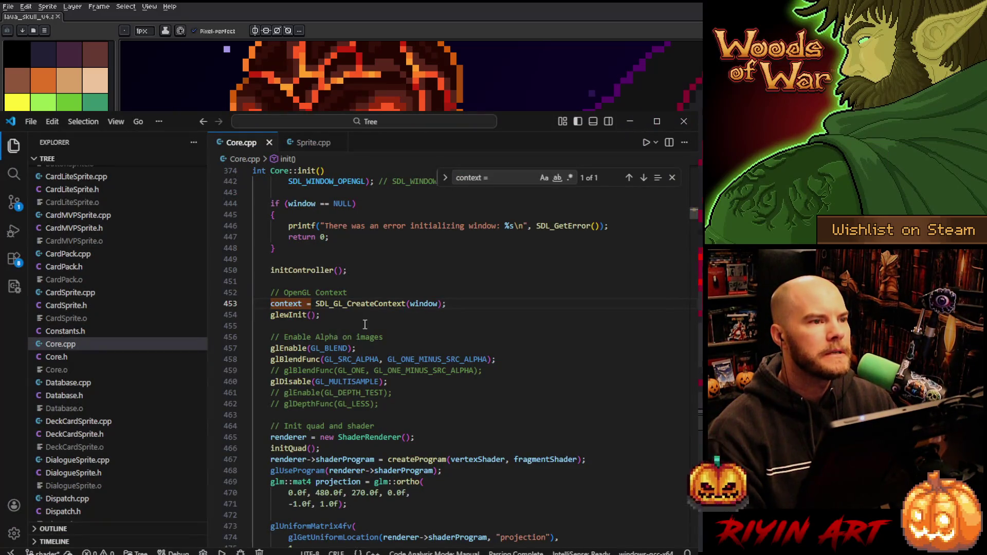
scroll(372, 320, "down", 2)
scroll(372, 320, "down", 9)
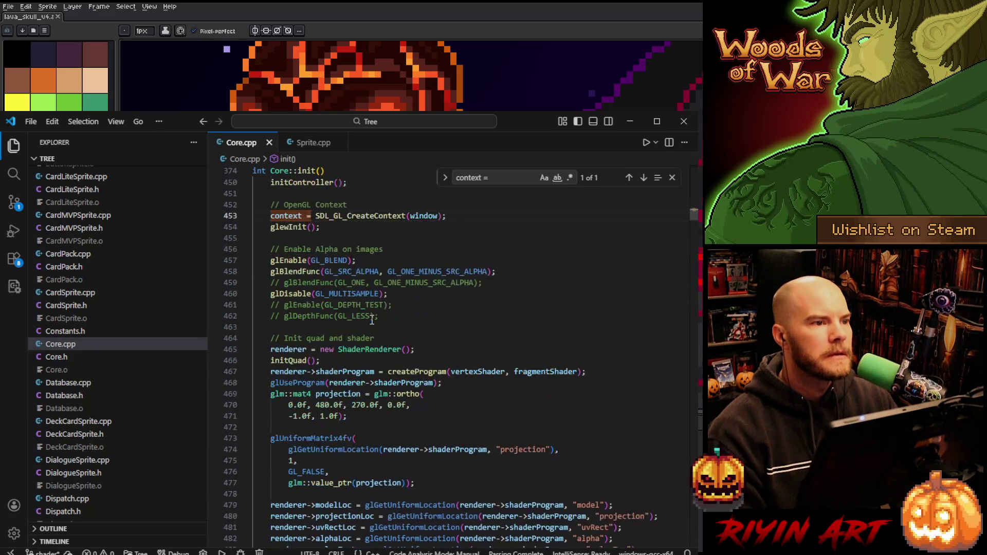
scroll(373, 320, "down", 2)
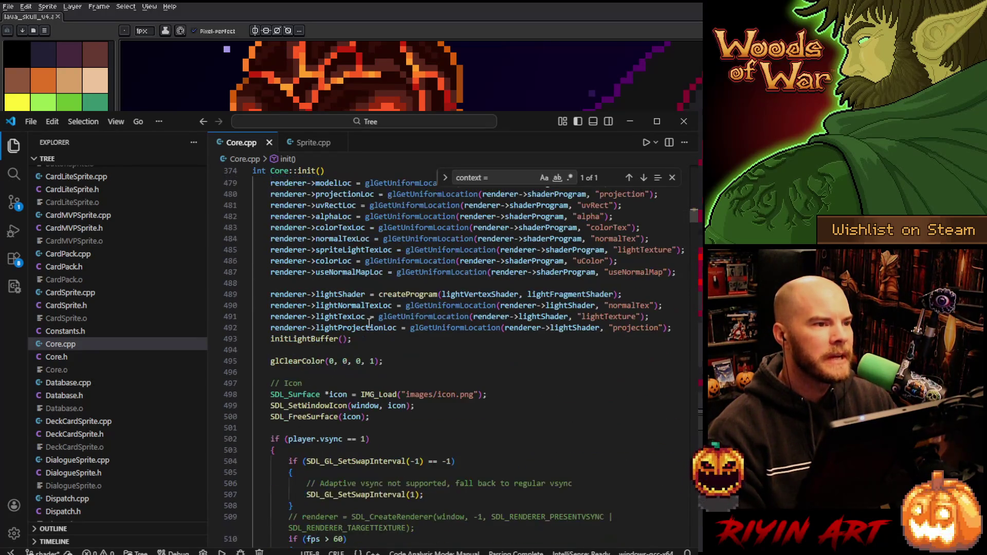
scroll(369, 323, "up", 13)
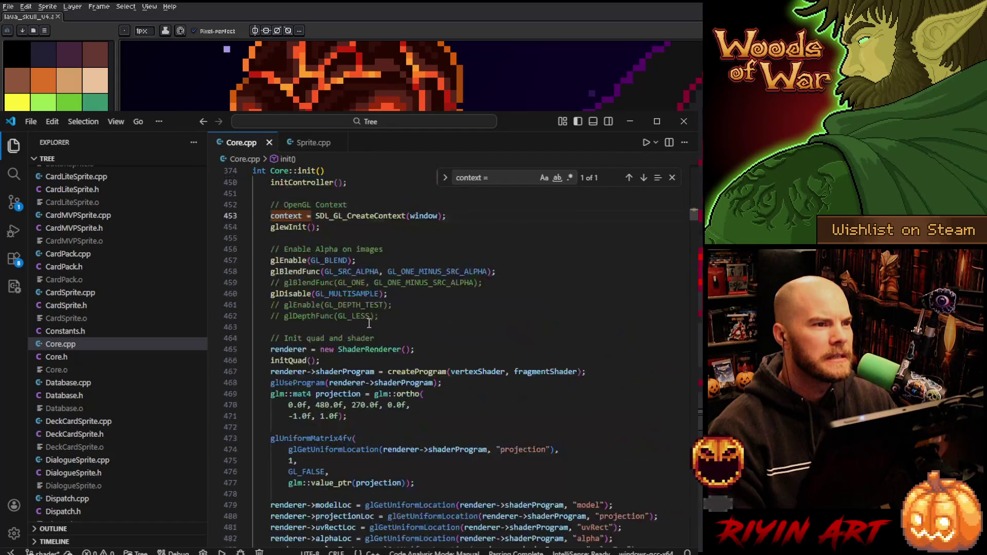
scroll(401, 314, "up", 1)
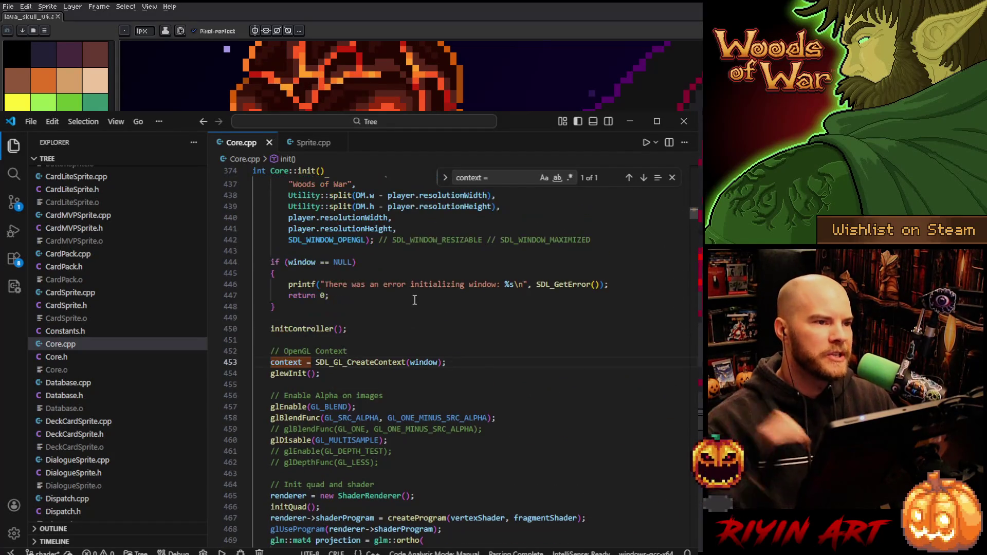
scroll(417, 297, "up", 1)
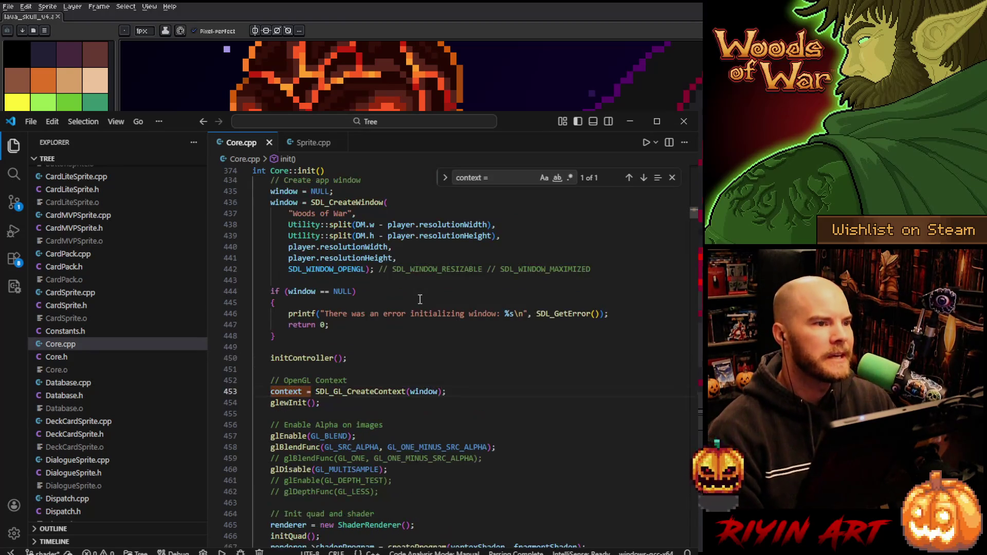
scroll(418, 306, "down", 2)
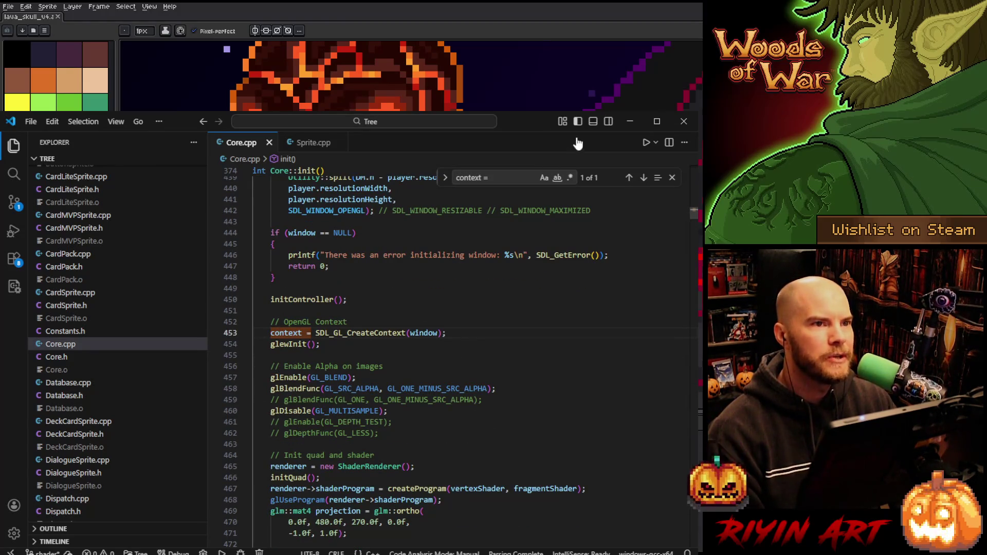
left_click(630, 121)
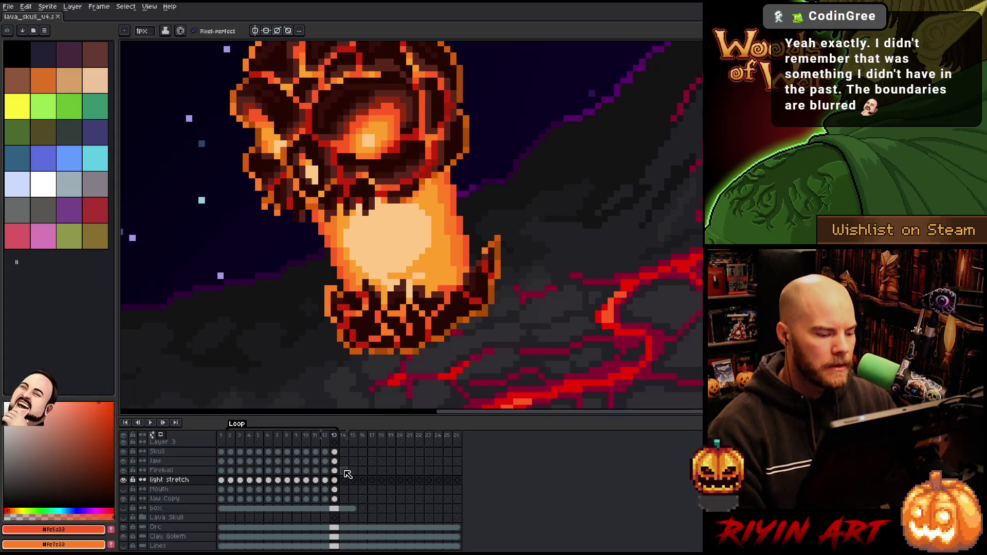
- Play the lava skull loop over the volcano scene and stop it on frame 10
scroll(340, 257, "down", 1)
scroll(340, 266, "up", 1)
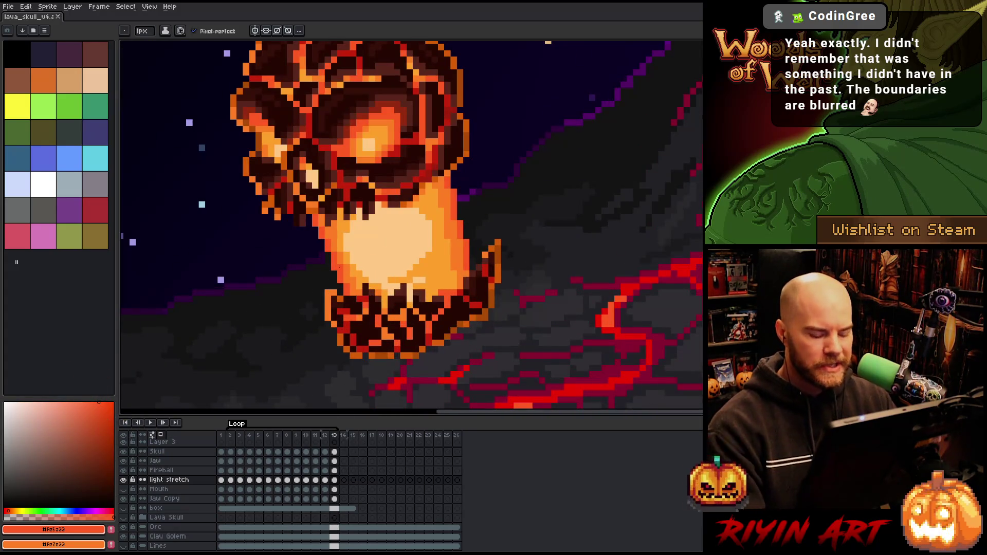
key("Return")
scroll(340, 257, "down", 3)
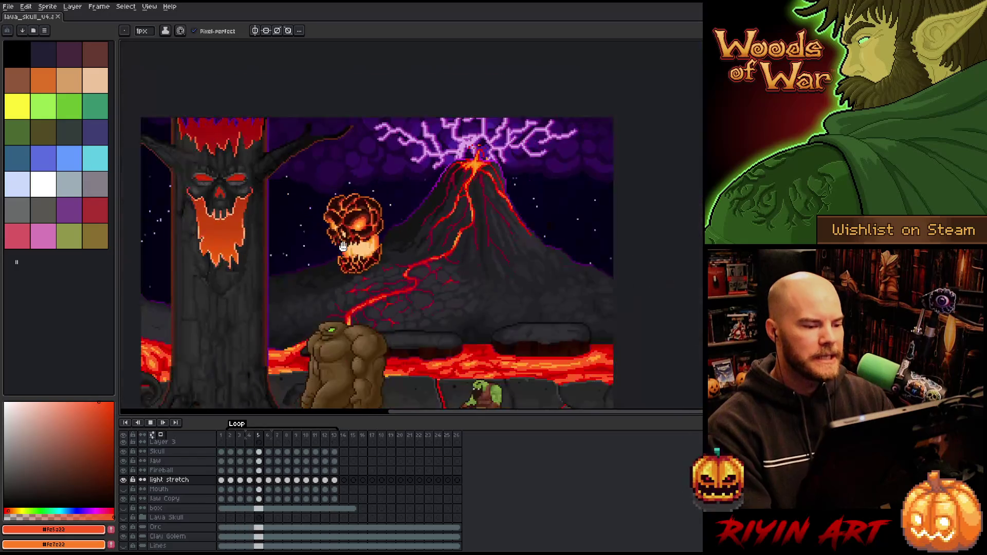
scroll(343, 246, "up", 2)
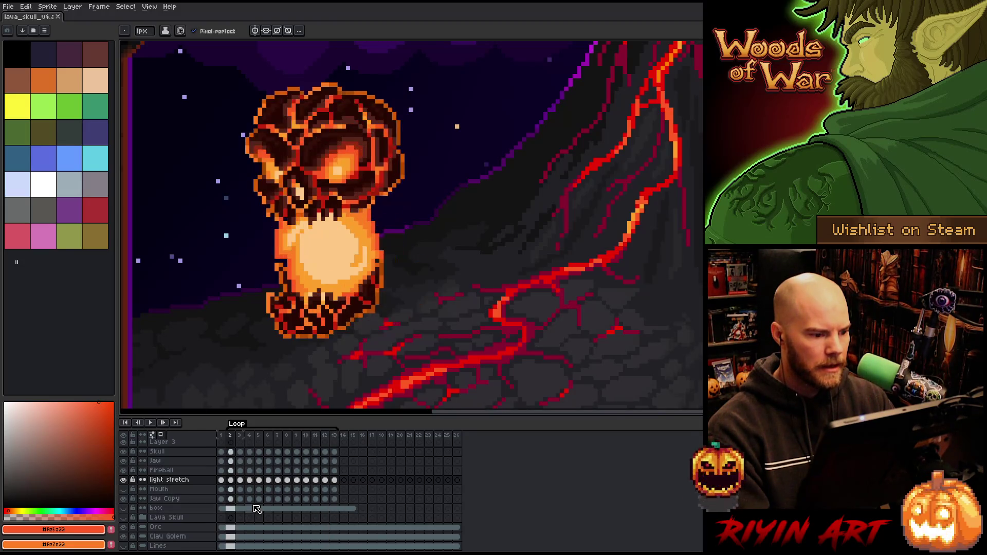
key("Return")
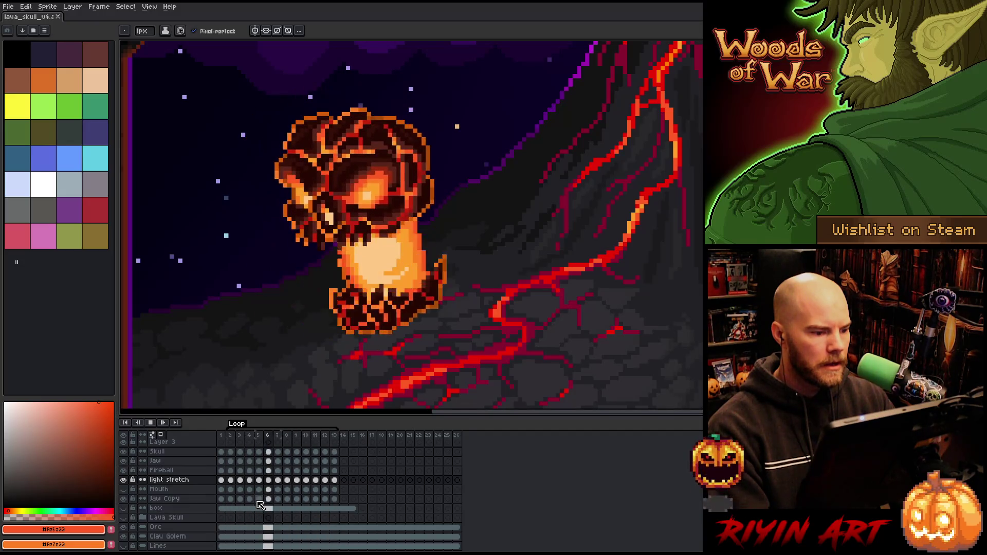
key("Return")
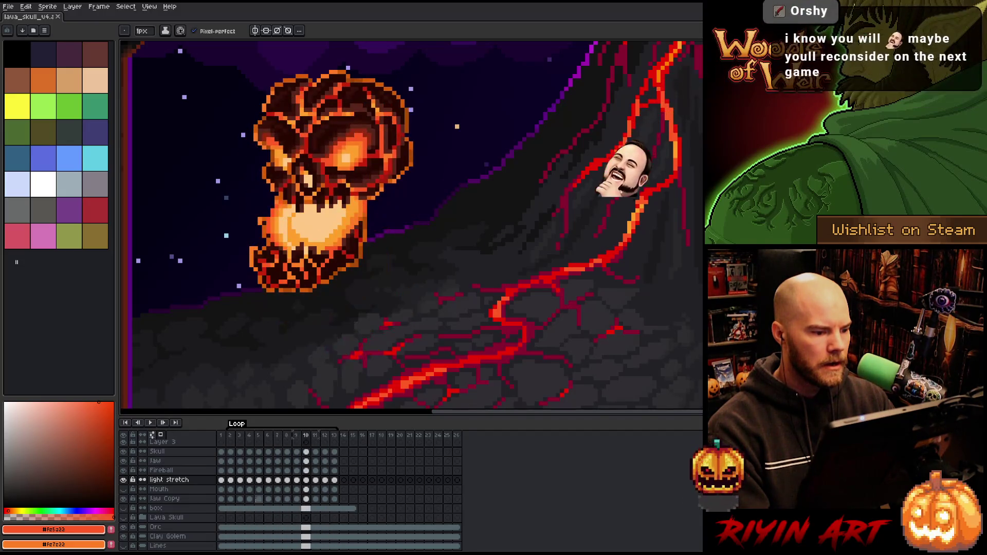
- Step between frames 8 and 11, then open the context menu on frame 9's header
key("Right")
key("Left")
key("Left")
key("Left")
key("Left")
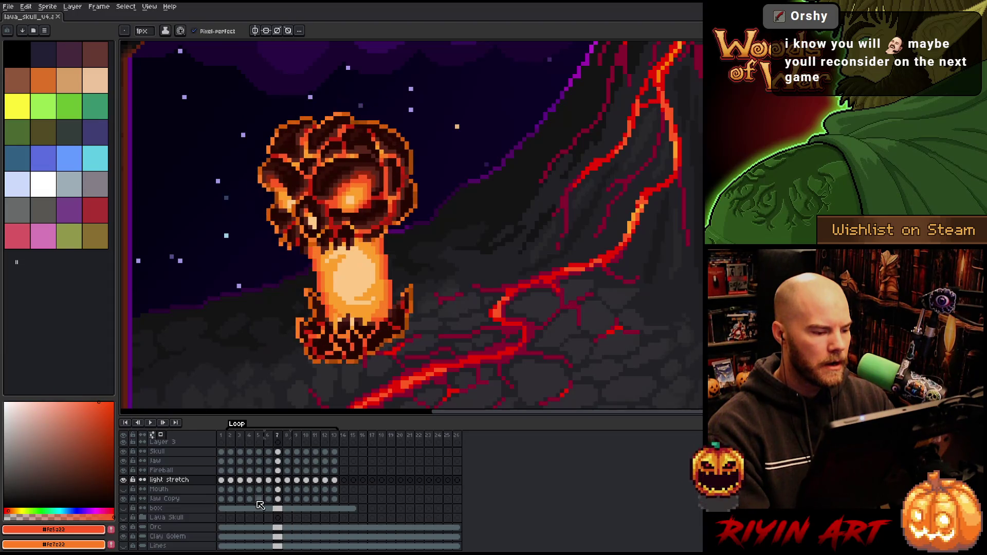
key("Right")
key("Right")
key("Right")
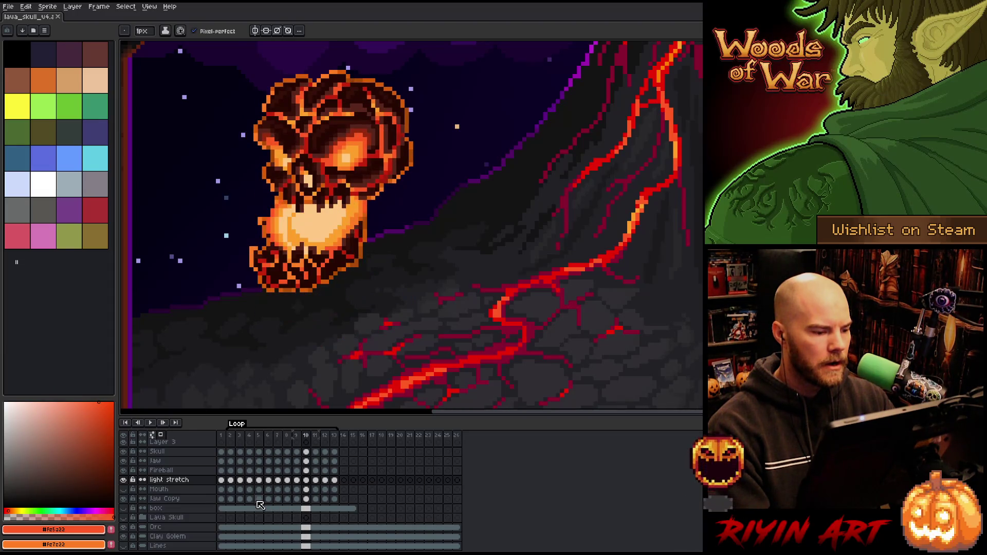
key("Left")
right_click(302, 436)
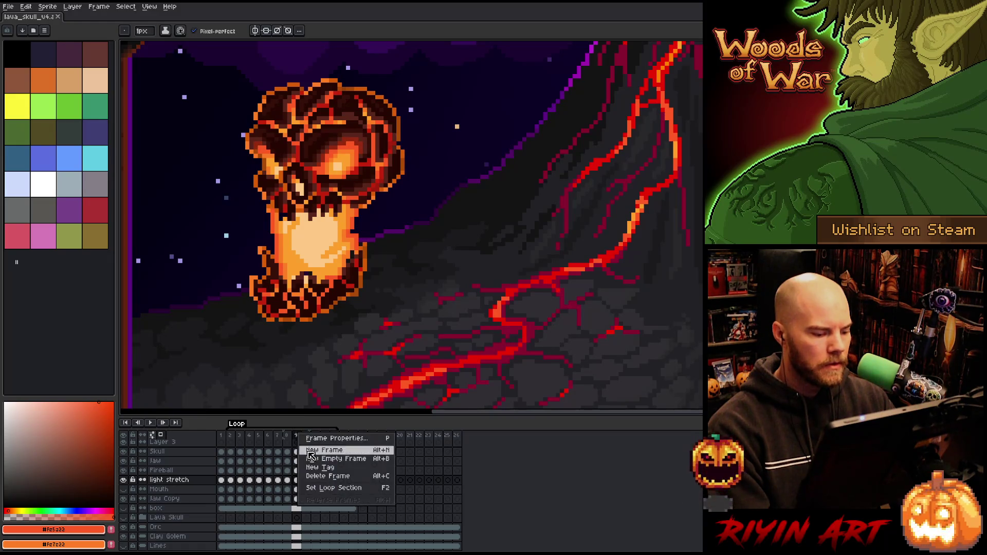
- Delete the unwanted frame and replay the animation from frame 6
left_click(319, 476)
left_click(275, 440)
key("Return")
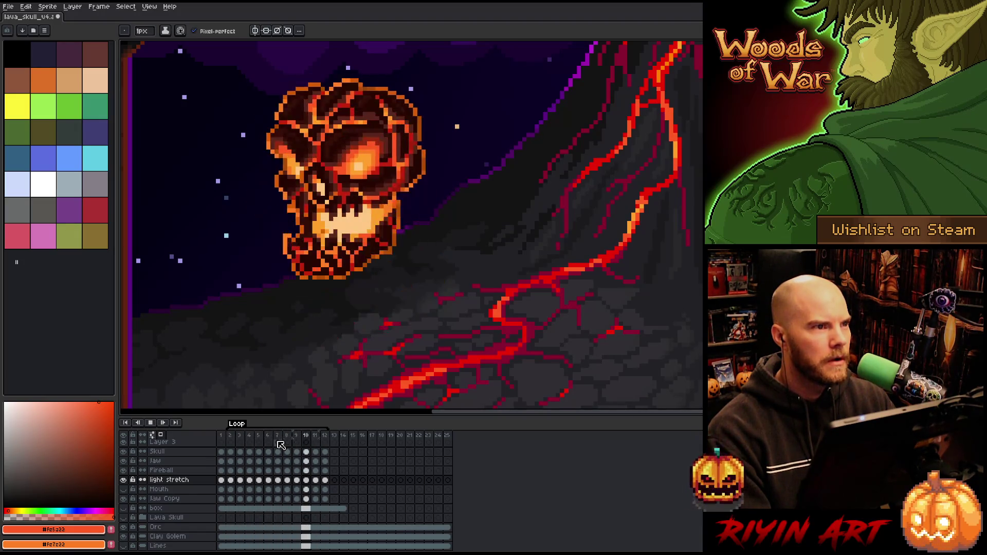
- Zoom in to check the motion, save the sprite, and hide the Background layer
scroll(242, 272, "down", 3)
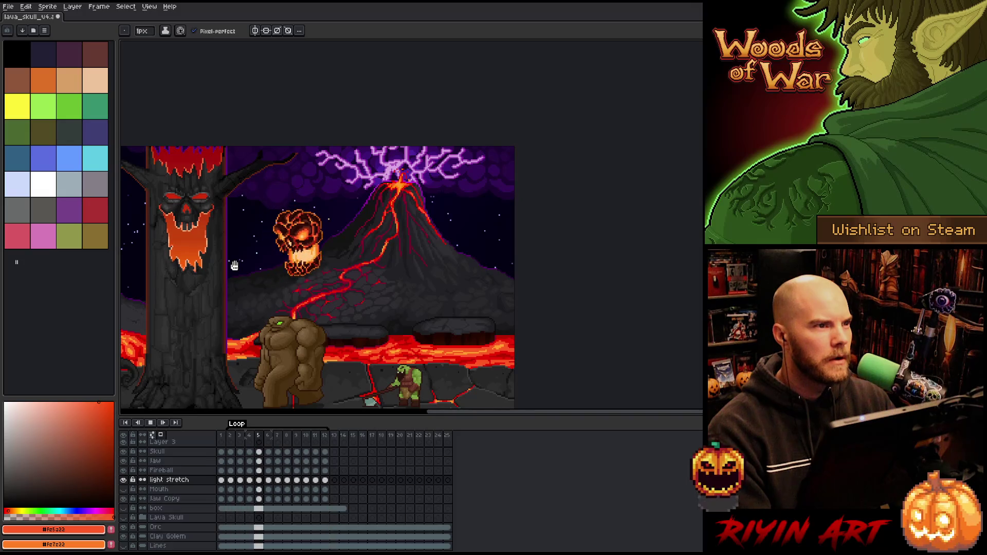
scroll(241, 268, "up", 3)
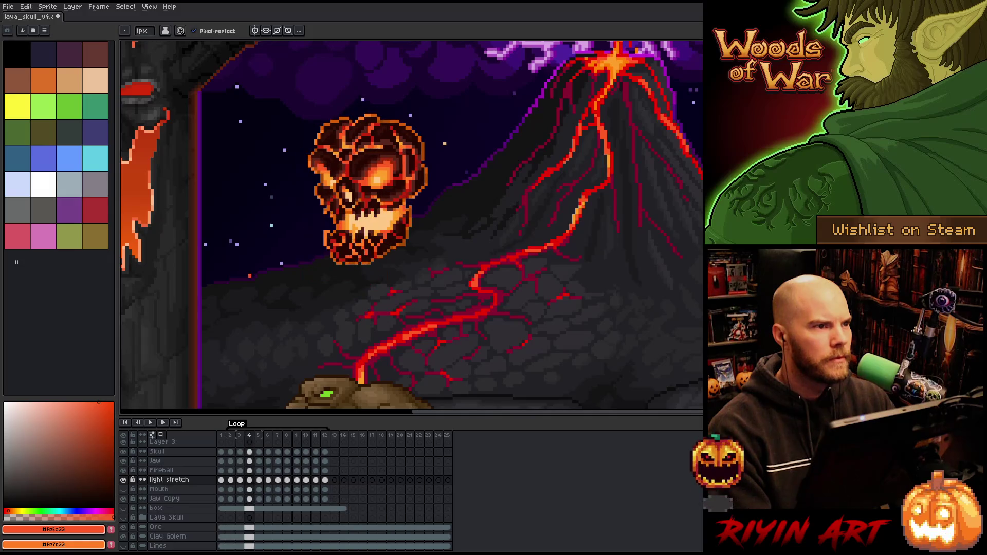
key("ctrl+s")
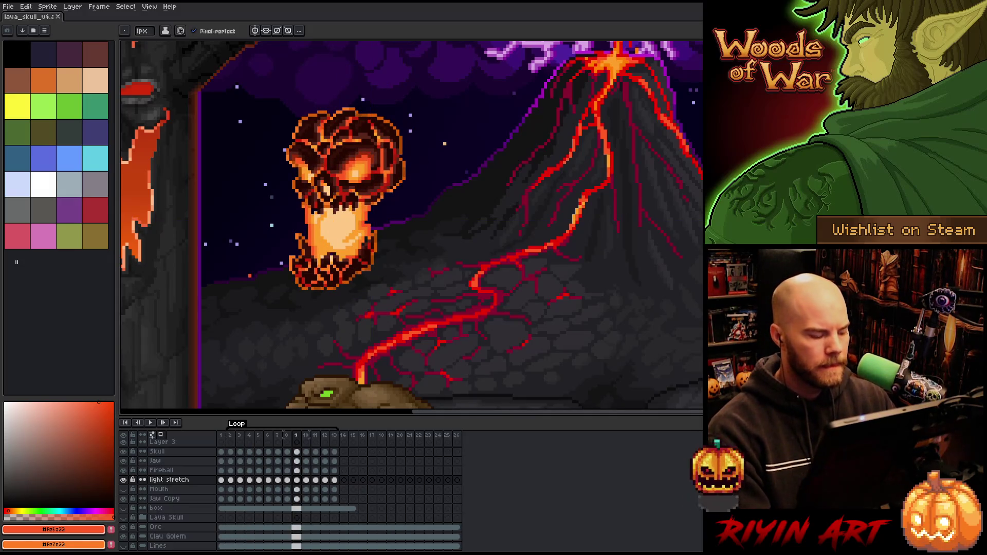
scroll(165, 517, "down", 3)
left_click(130, 538)
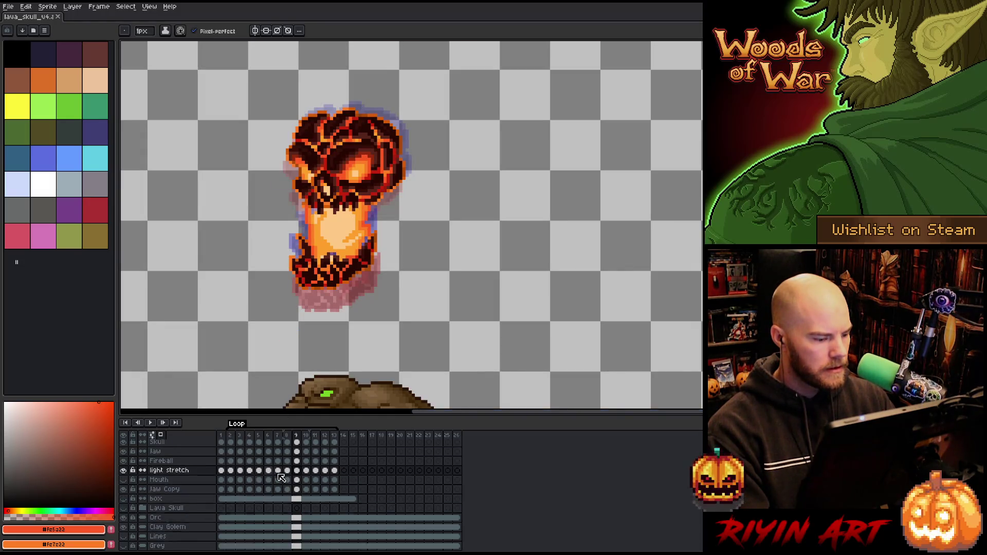
- Compare frames 8 and 9, then shift the frame 9 Skull cel a few pixels up and left
scroll(282, 479, "up", 3)
left_click(283, 478)
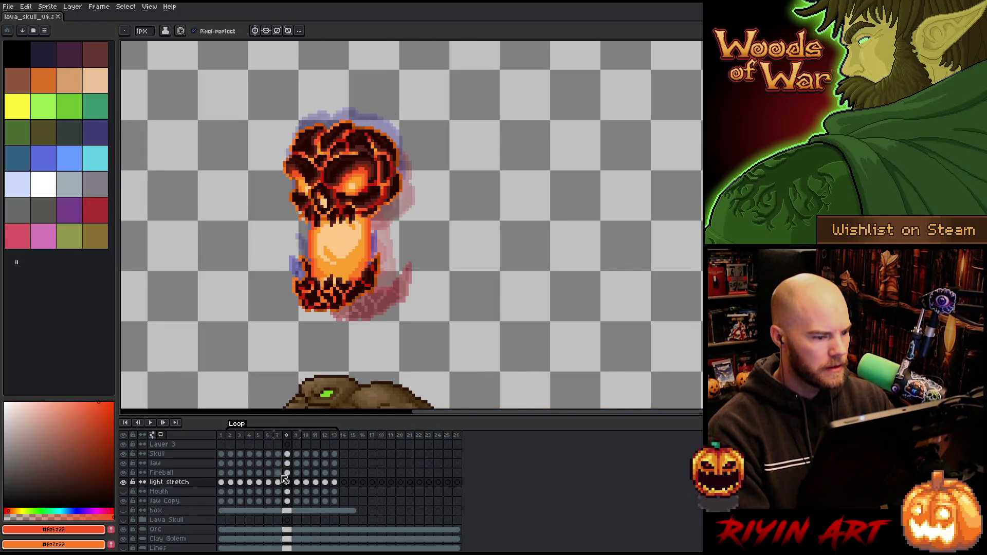
key("Right")
left_click(283, 478)
key("Right")
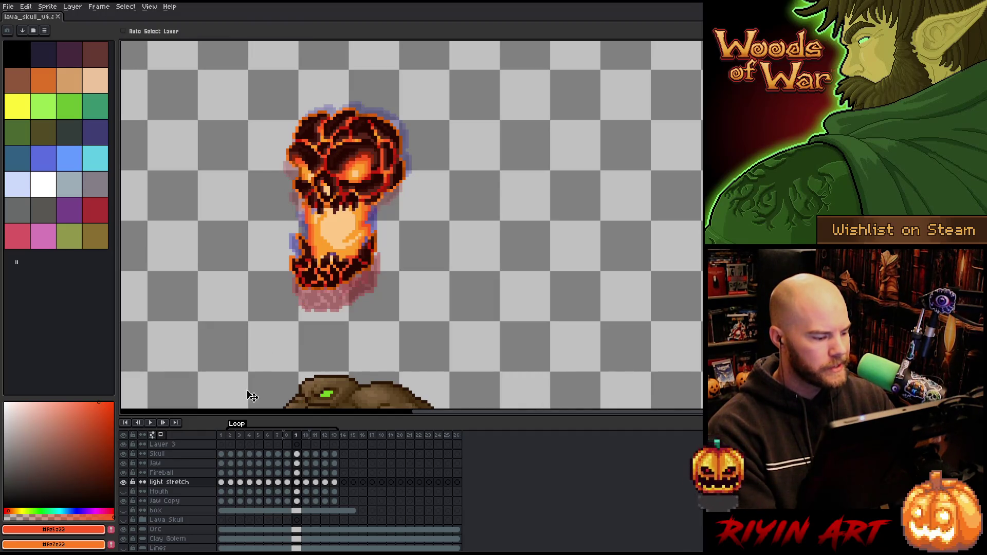
left_click(299, 455)
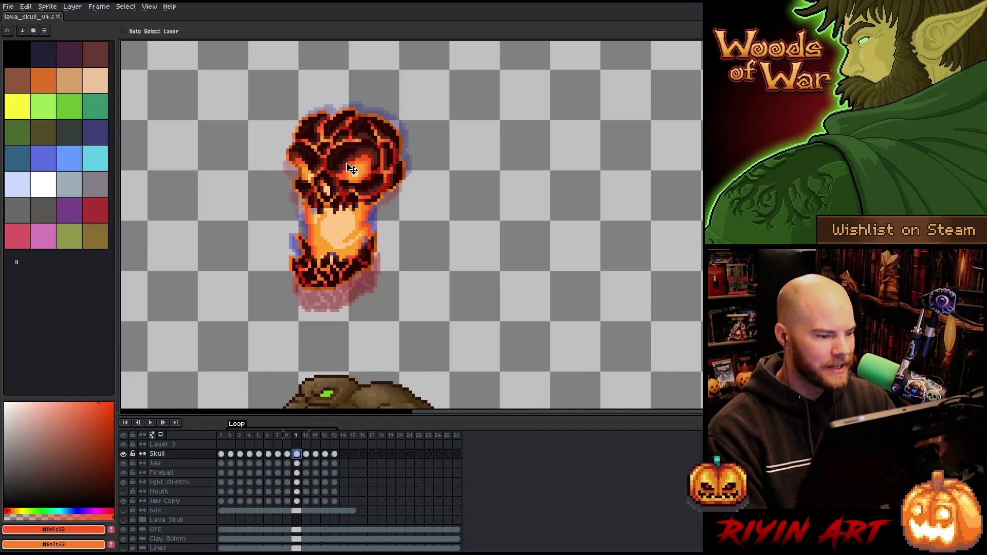
left_click_drag(351, 169, 348, 168)
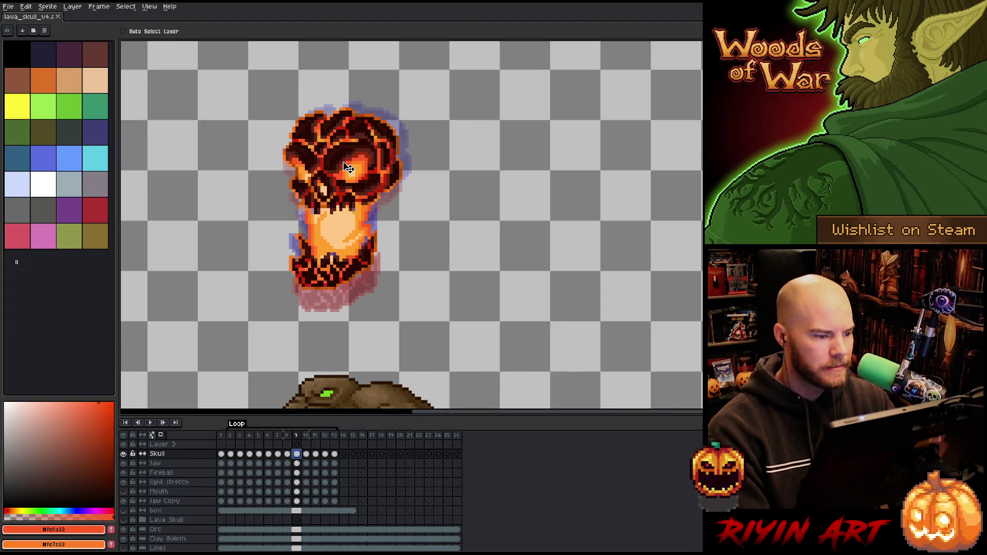
- Play to check, nudge the frame 8 skull a few pixels left, and return to frame 1
key("Return")
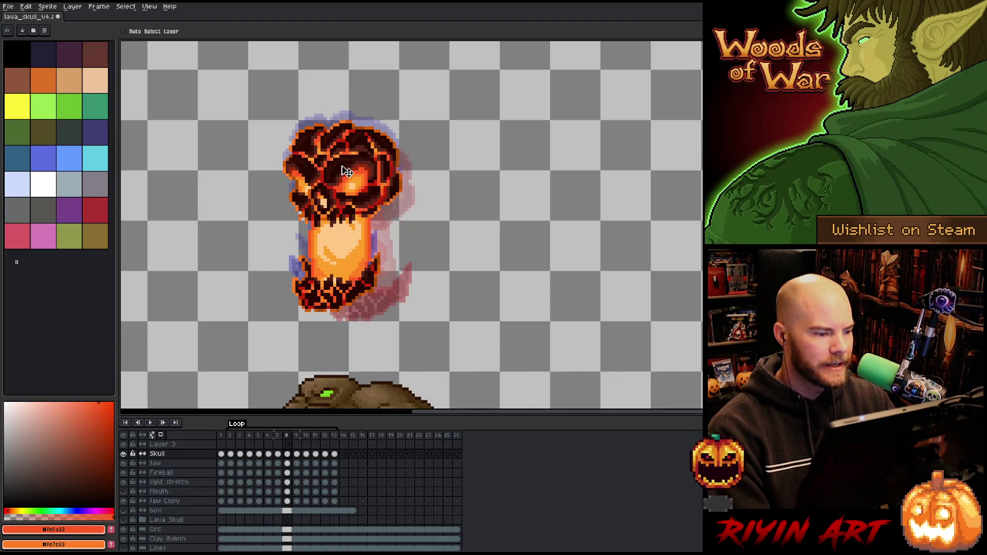
left_click_drag(347, 171, 344, 173)
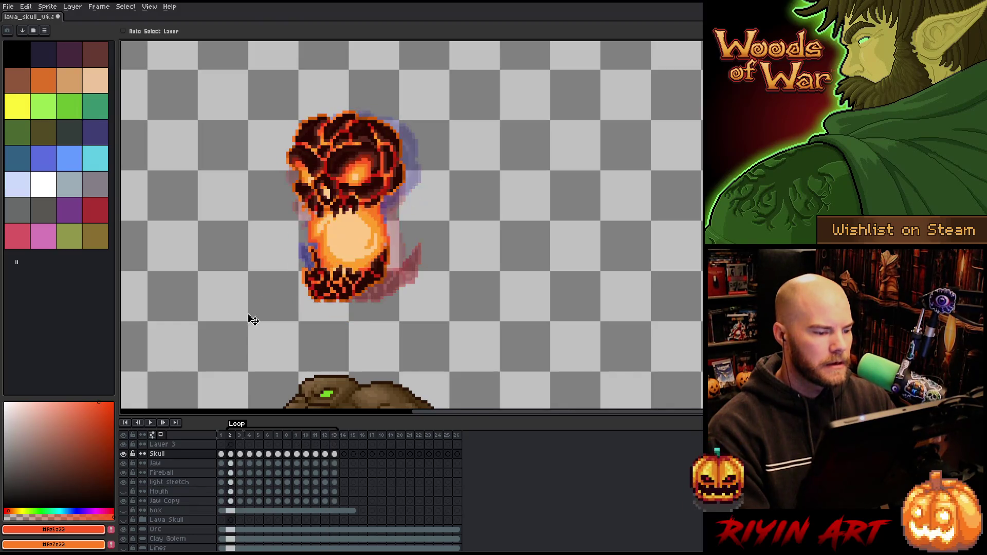
left_click(225, 454)
key("Right")
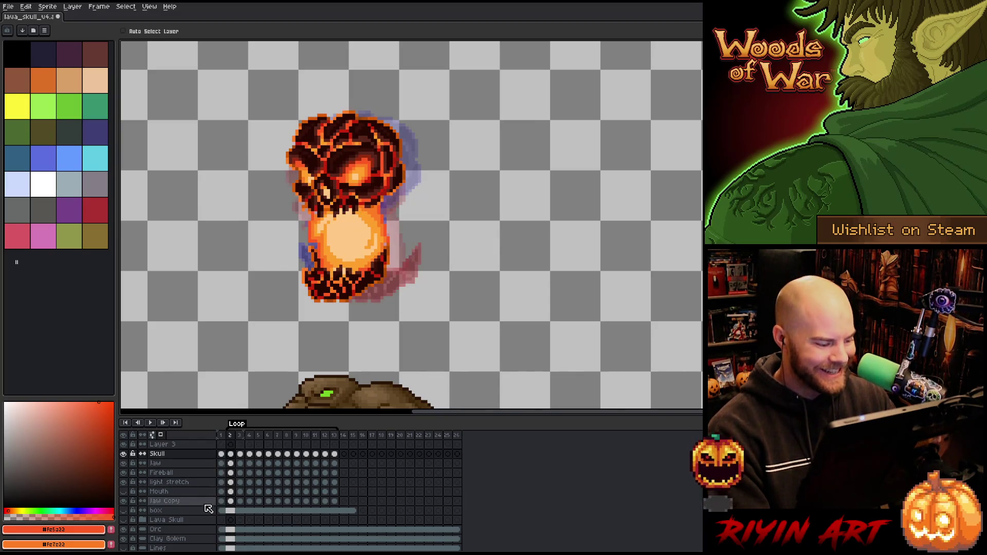
left_click(222, 473)
- Step through frames 2 to 8 on the light stretch layer, picking the bright orange pencil colour
left_click(222, 483)
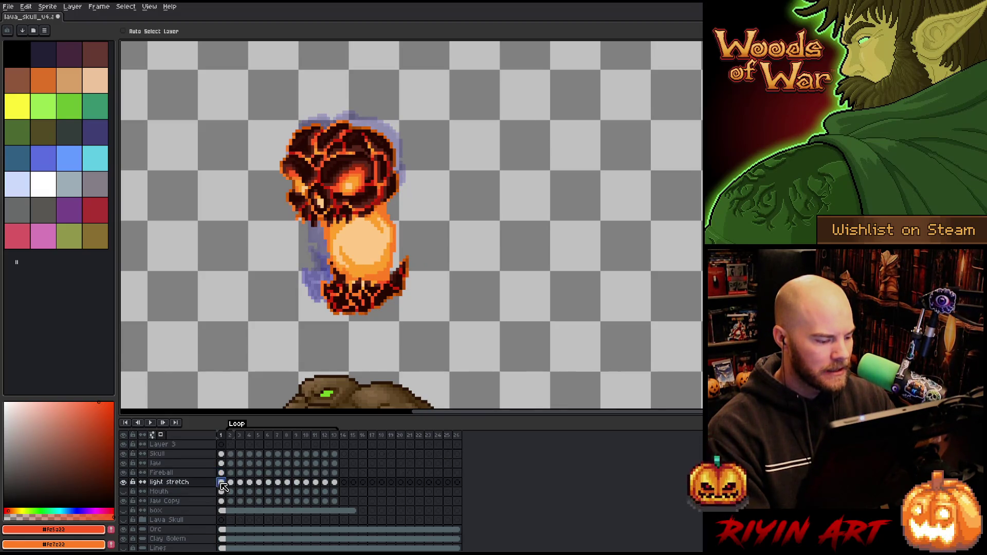
scroll(295, 243, "up", 2)
key("Right")
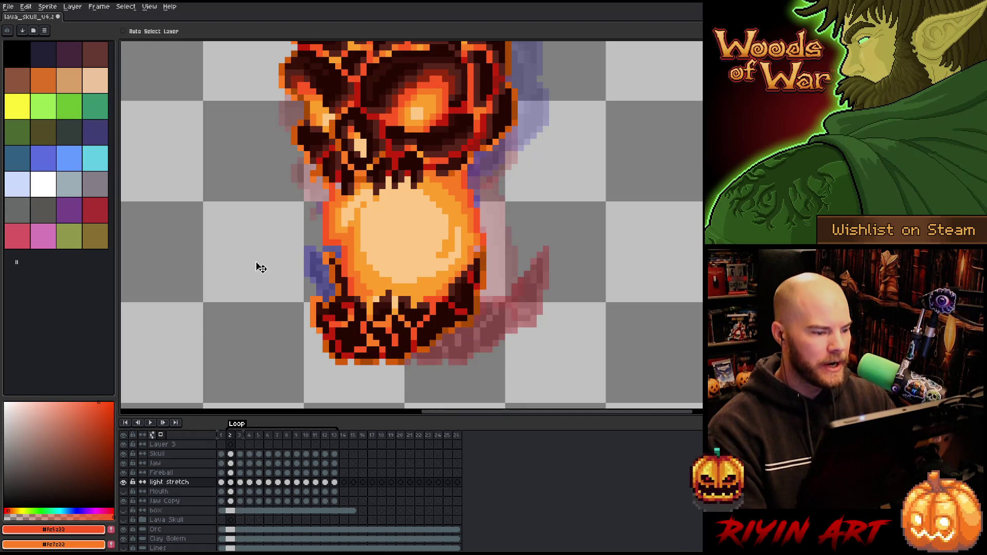
key("b")
left_click(339, 152, "alt")
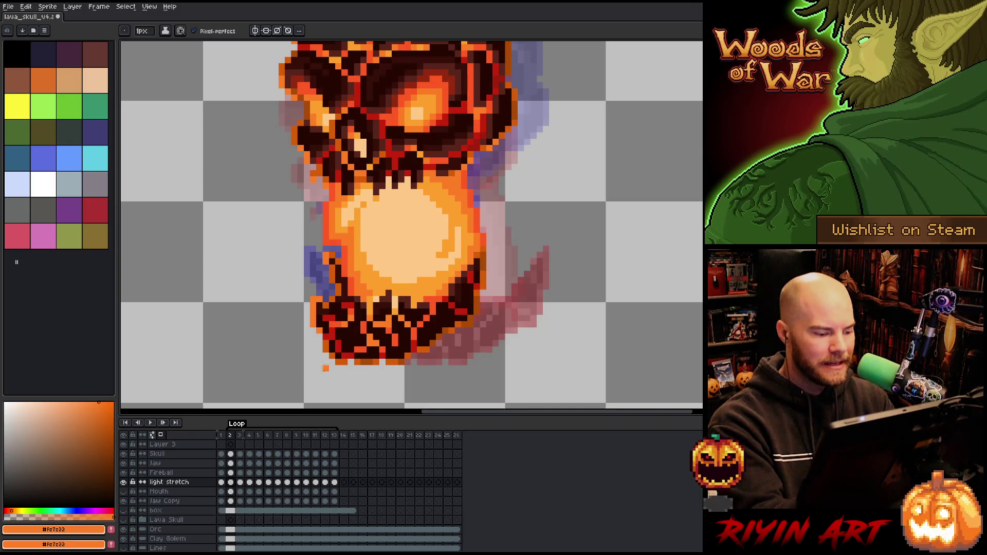
key("Right")
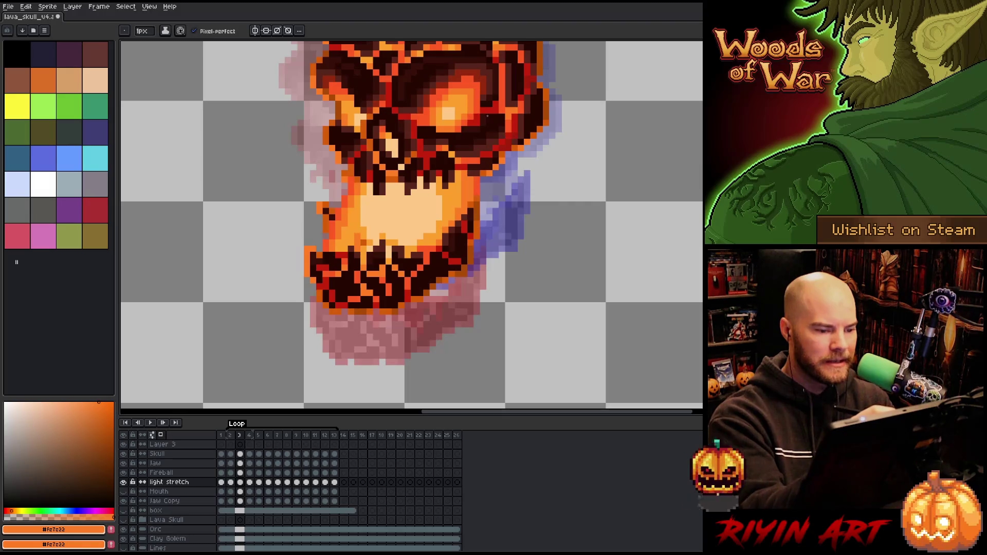
key("Right")
key("Right")
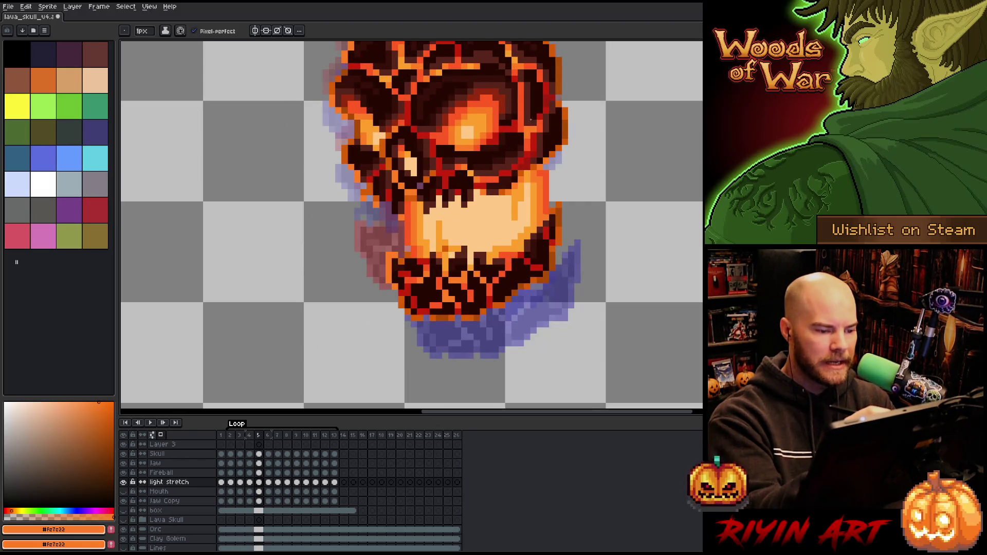
key("Right")
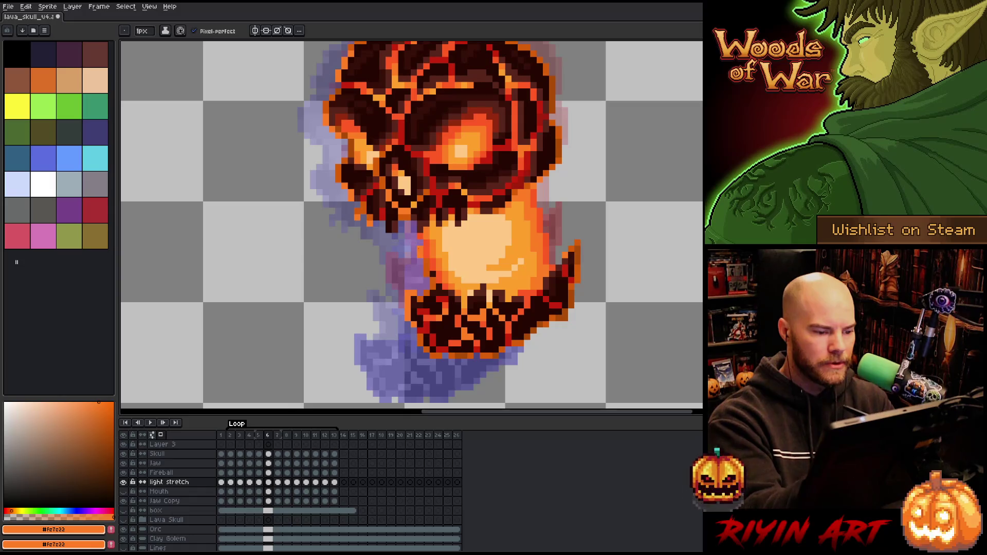
key("Right")
key("Right")
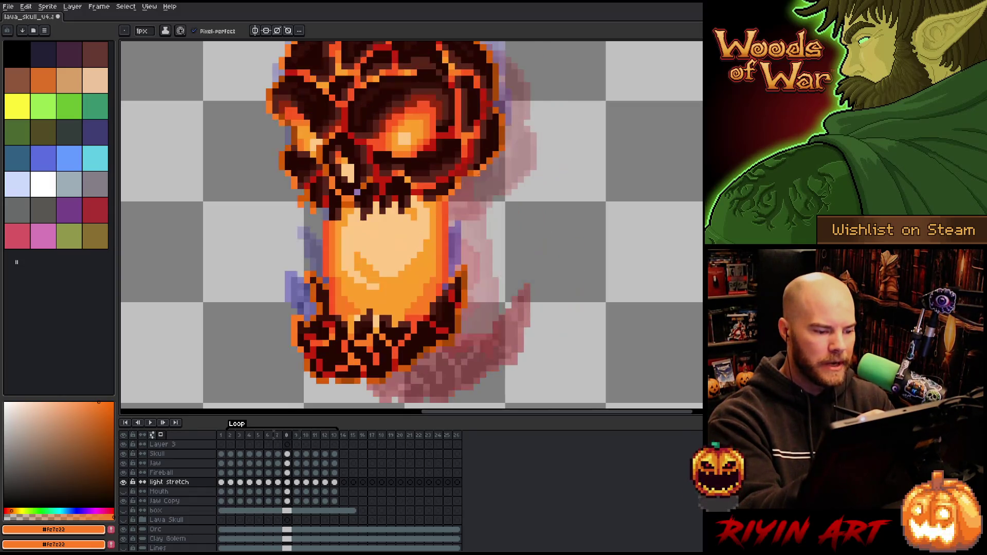
key("Left")
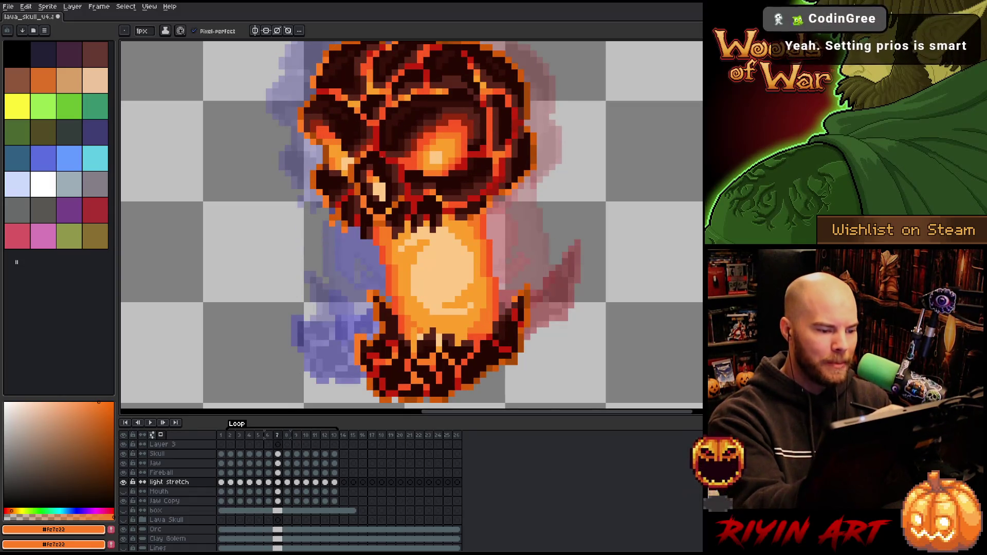
key("Right")
key("Left")
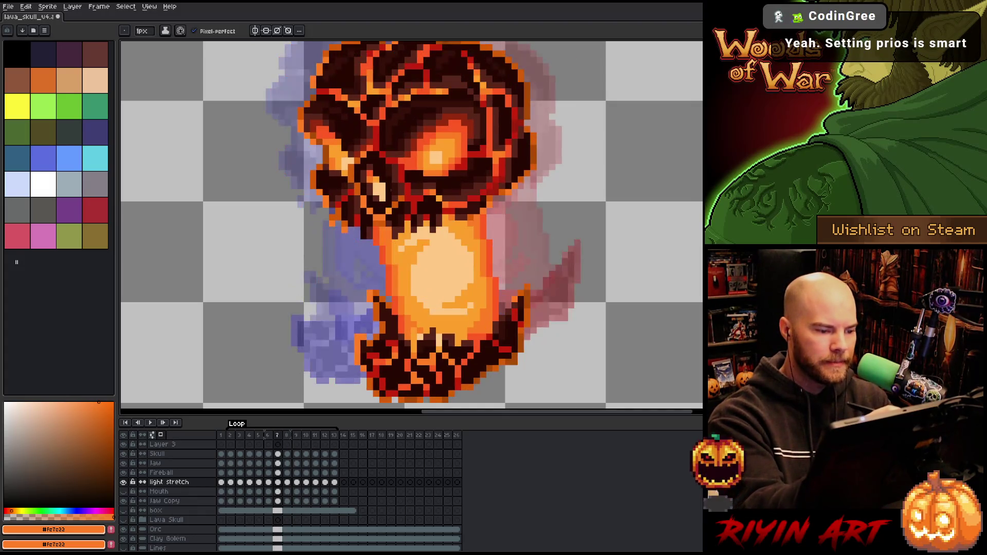
key("Left")
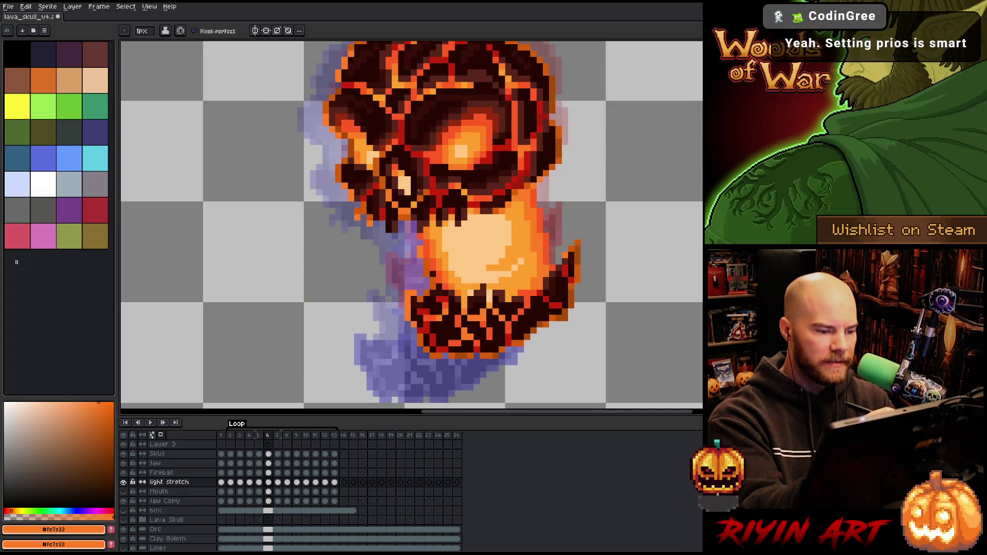
- Review the Skull layer from frame 1 through frame 13, then play the animation looping
left_click(222, 455)
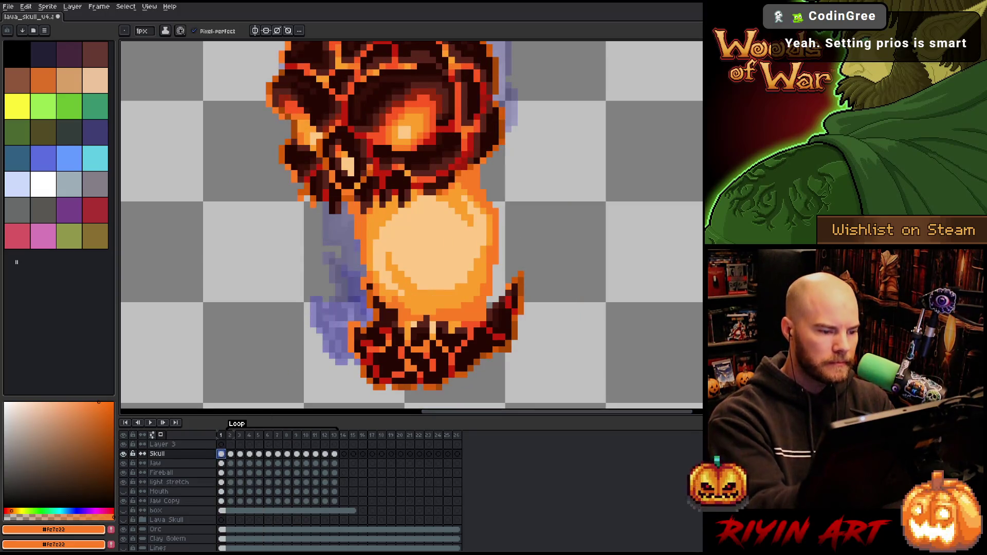
key("Right")
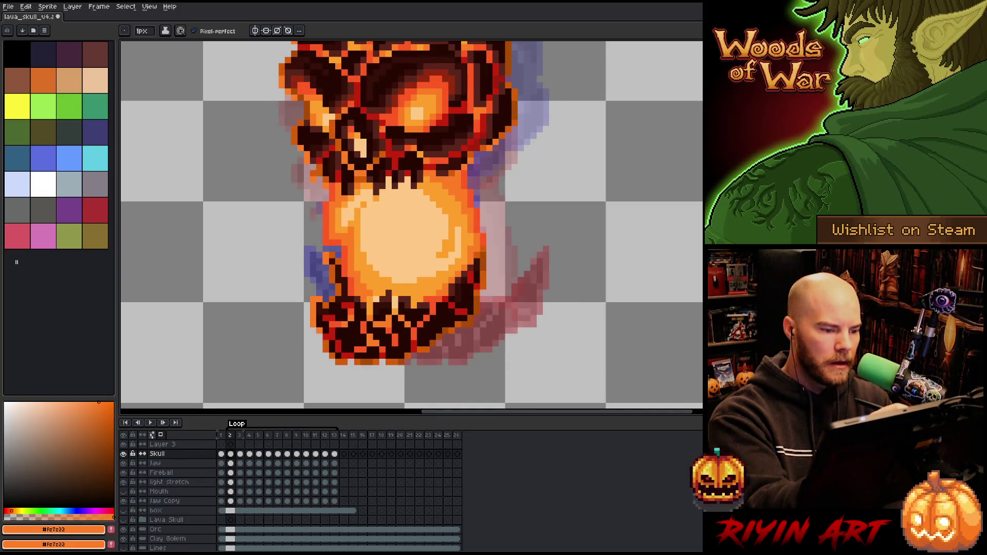
key("Right")
key("Right")
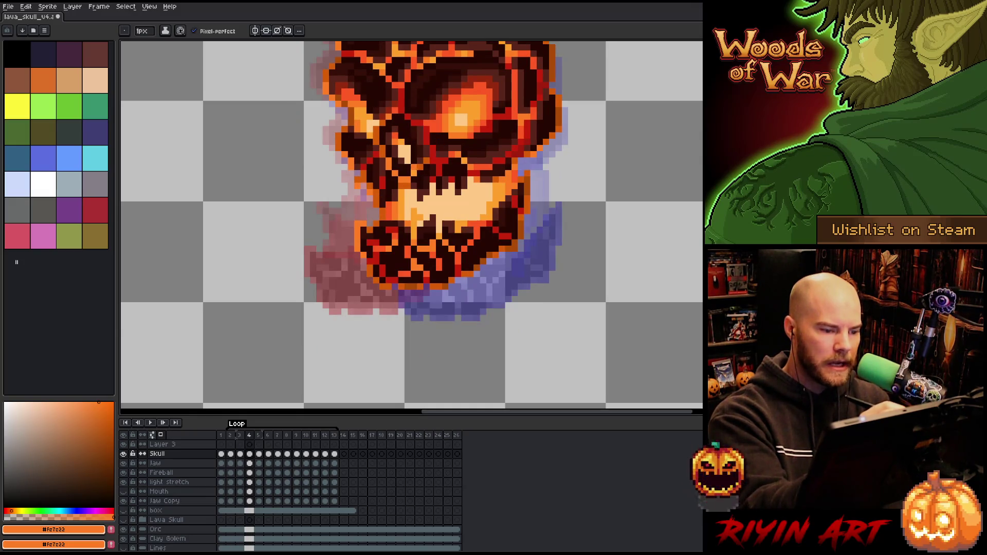
key("Right")
key("Right")
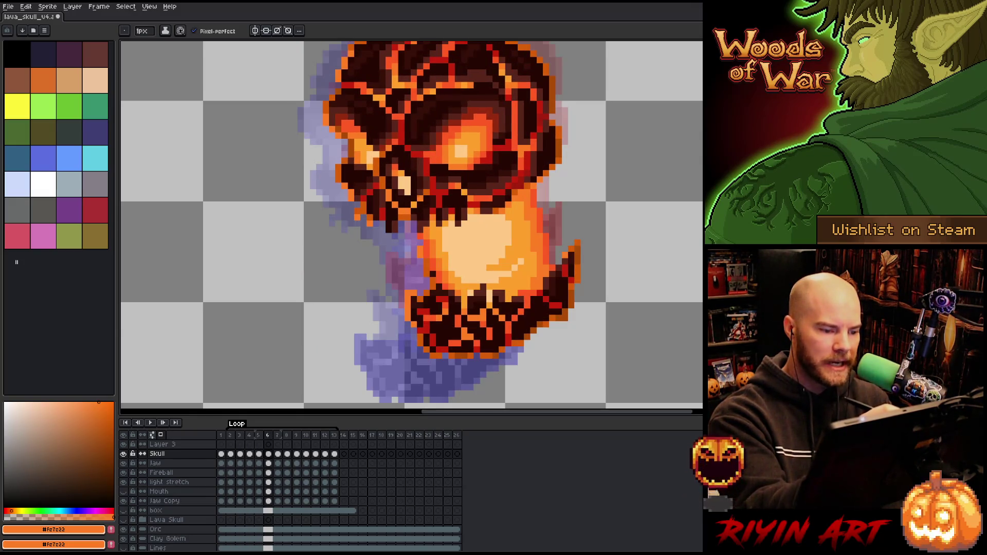
key("Right")
key("Right")
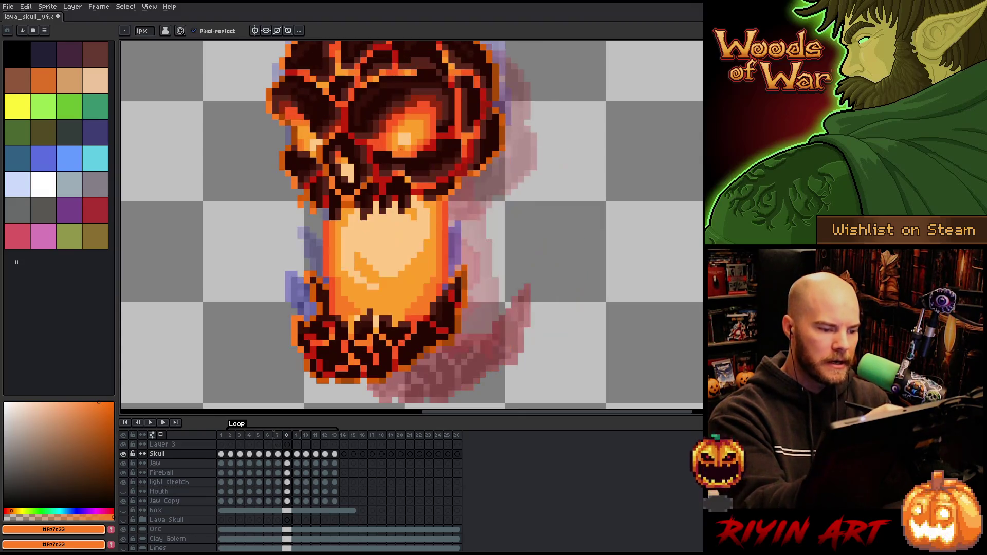
key("Right")
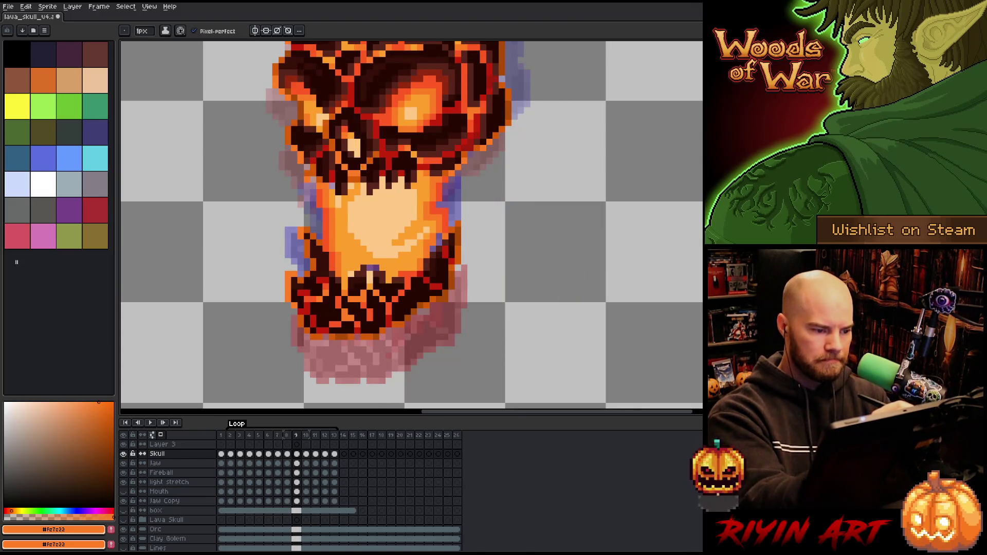
key("Right")
key("Right")
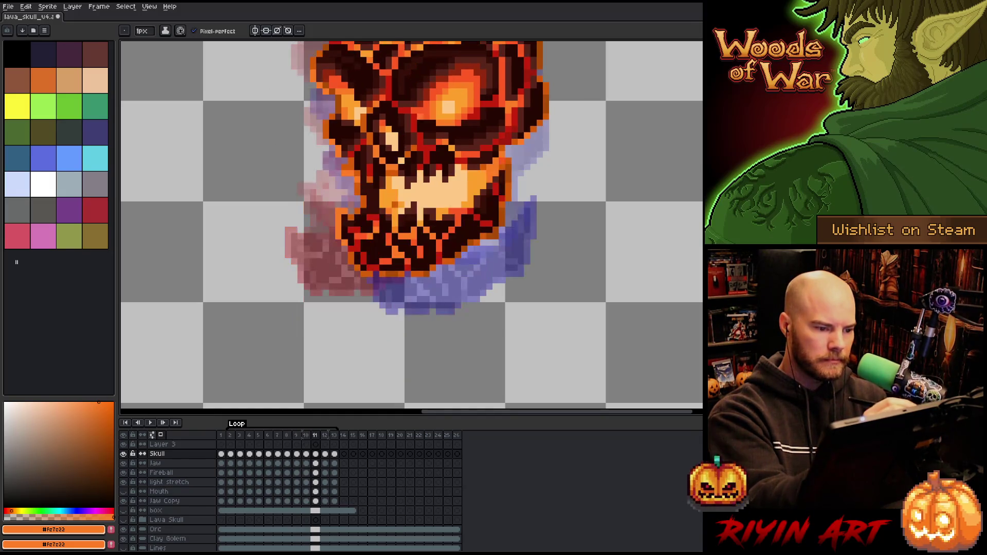
key("Right")
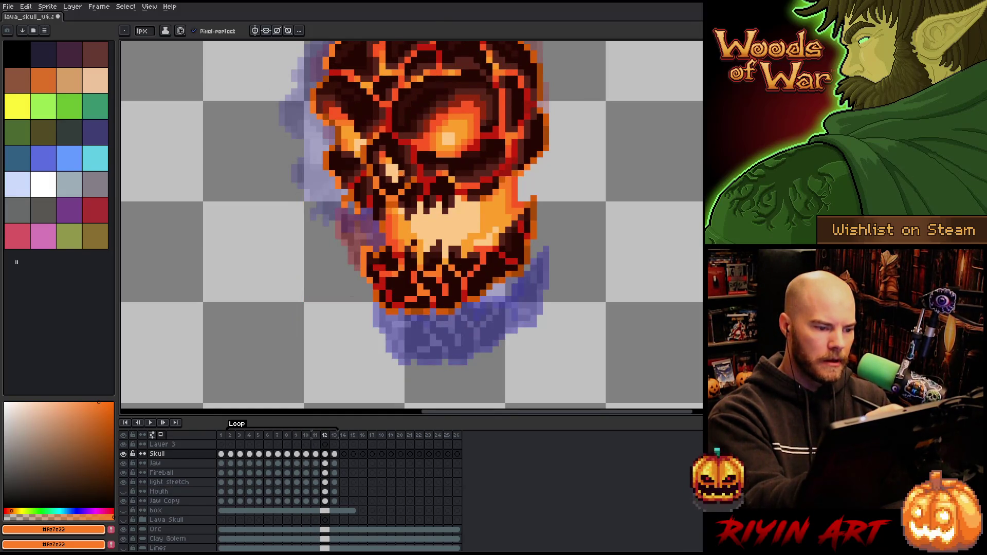
key("Right")
key("Right")
key("Right")
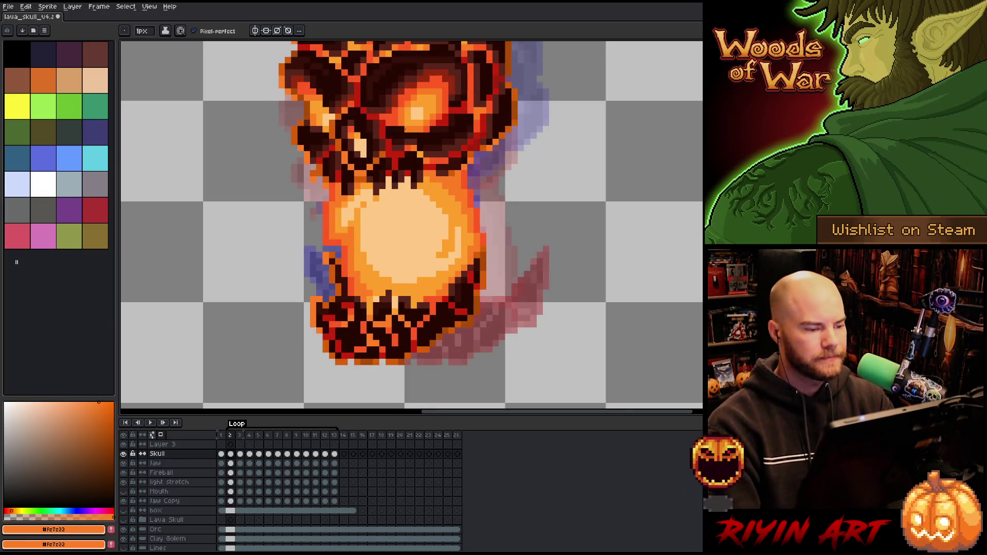
key("Return")
scroll(215, 303, "up", 1)
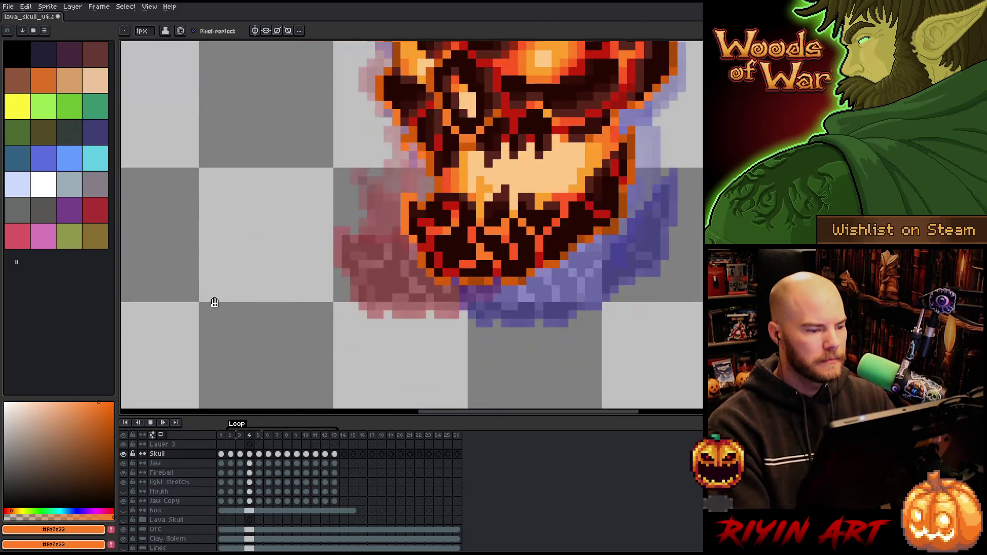
- Turn on the volcano Background layer behind the lava skull and zoom the view around the skull
scroll(215, 302, "down", 3)
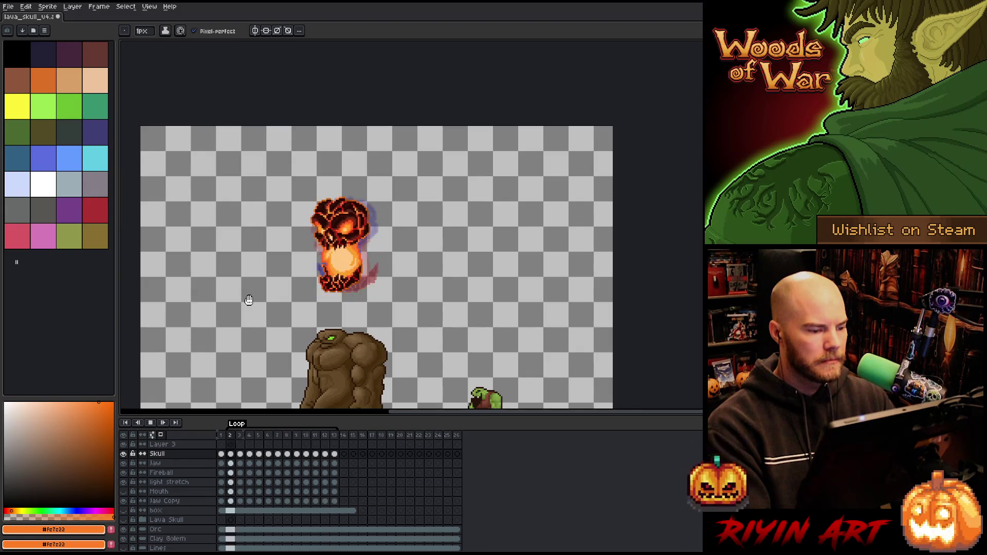
scroll(147, 528, "down", 1)
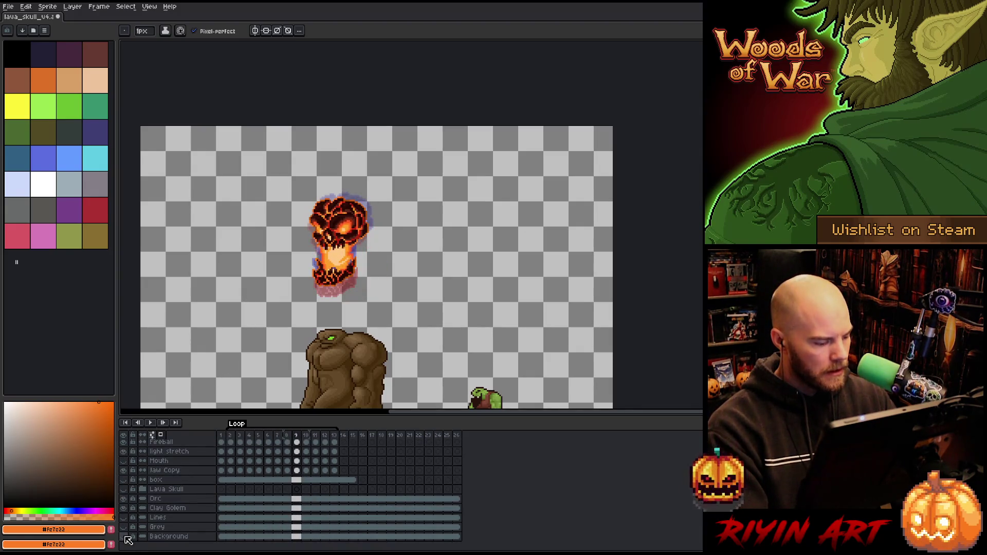
left_click(125, 537)
scroll(154, 493, "up", 1)
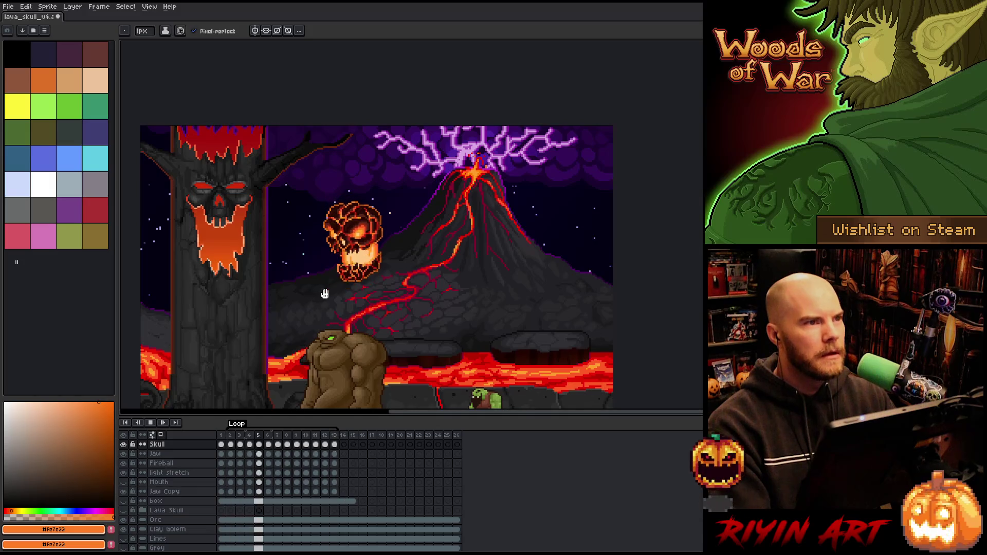
scroll(329, 332, "up", 2)
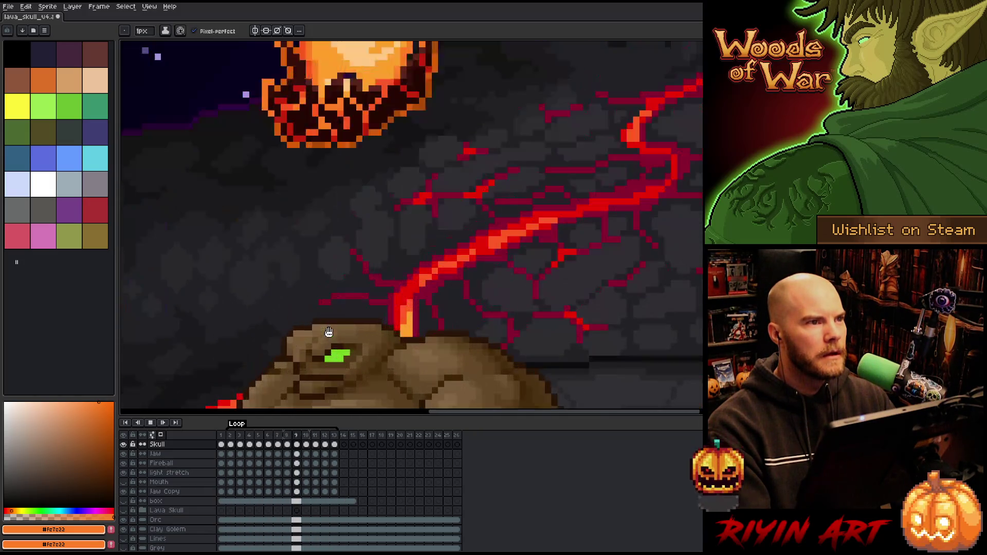
scroll(328, 332, "down", 3)
scroll(342, 293, "up", 1)
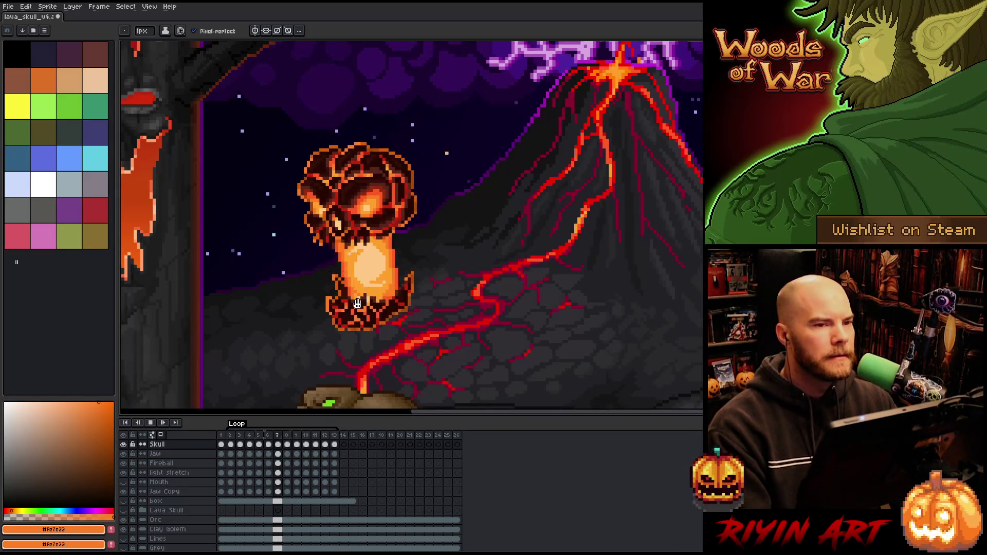
key("h")
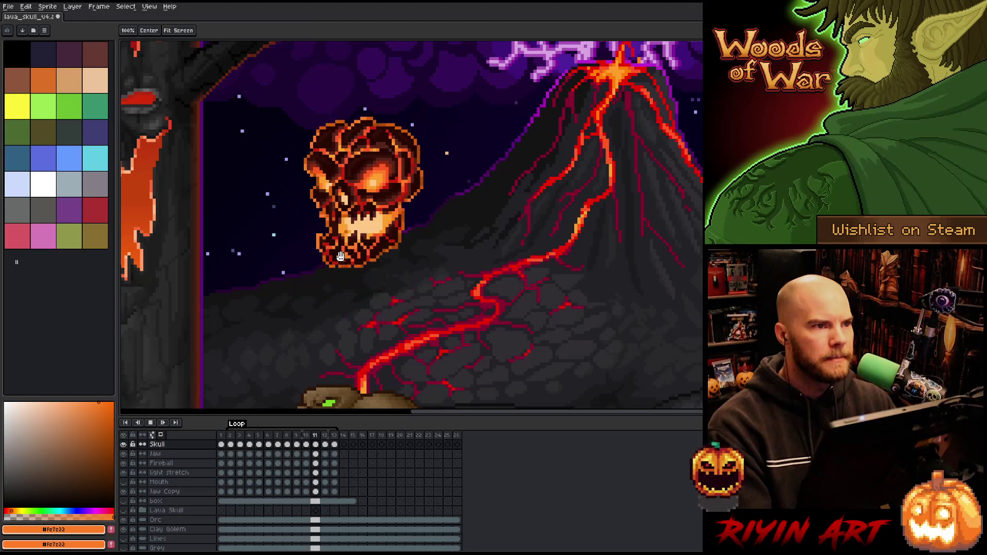
left_click_drag(341, 256, 436, 250)
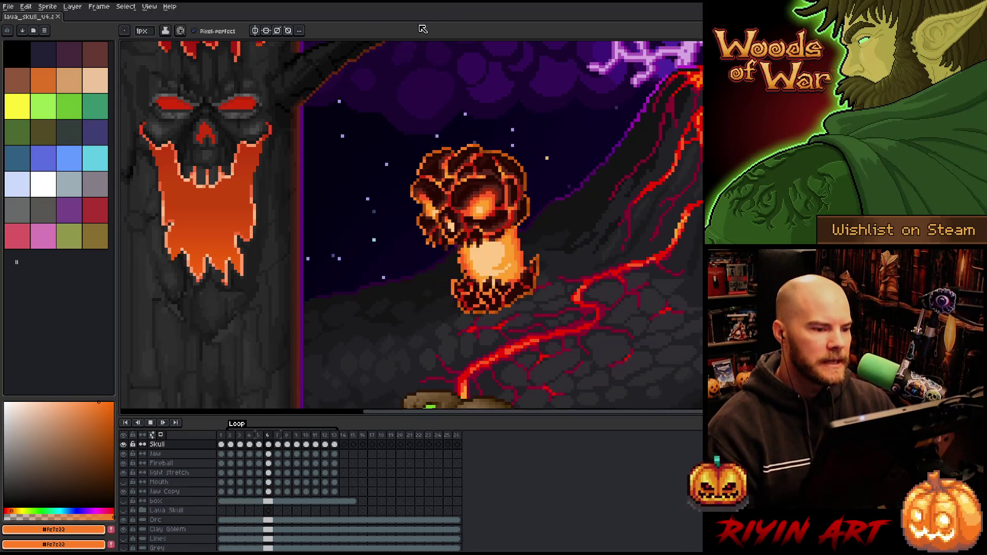
left_click(238, 435)
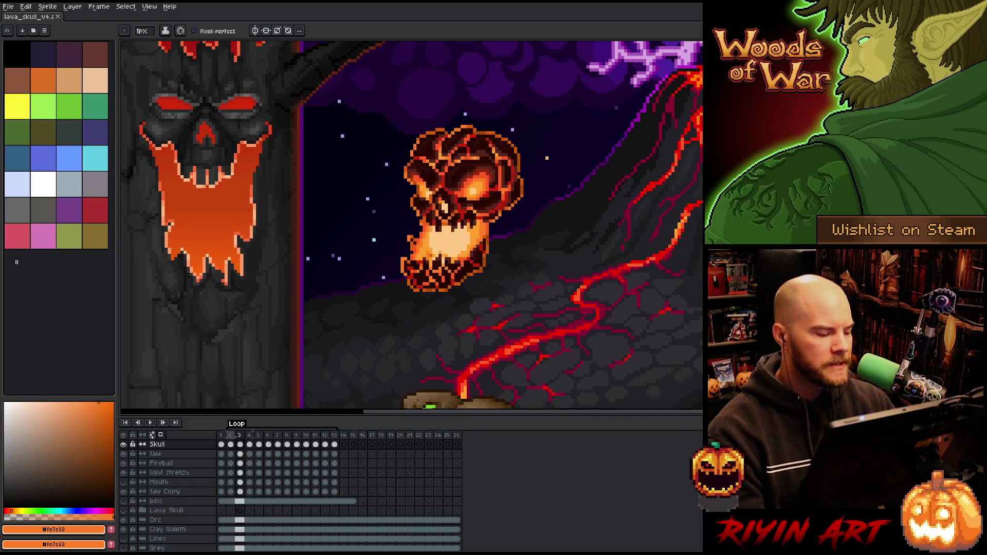
key("Return")
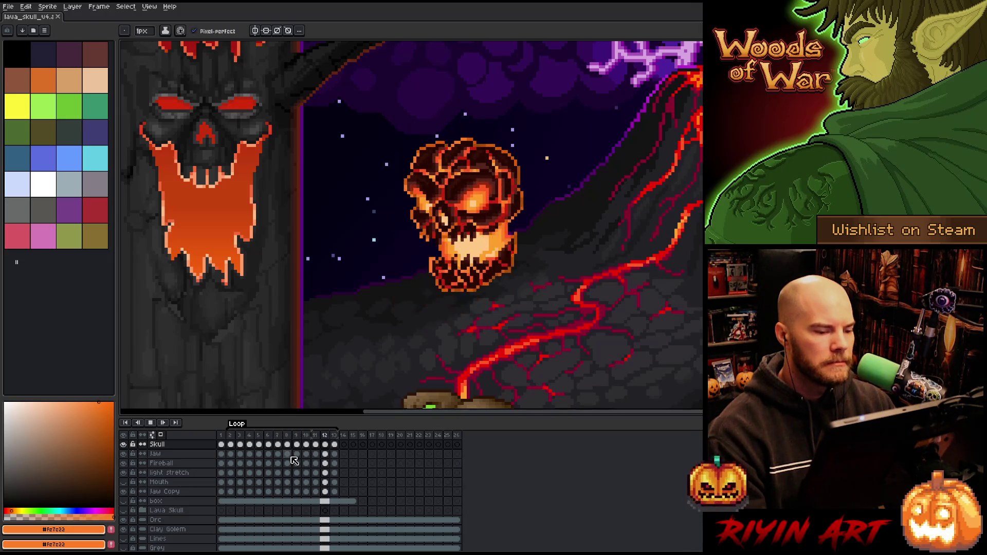
scroll(402, 335, "down", 3)
scroll(416, 304, "up", 2)
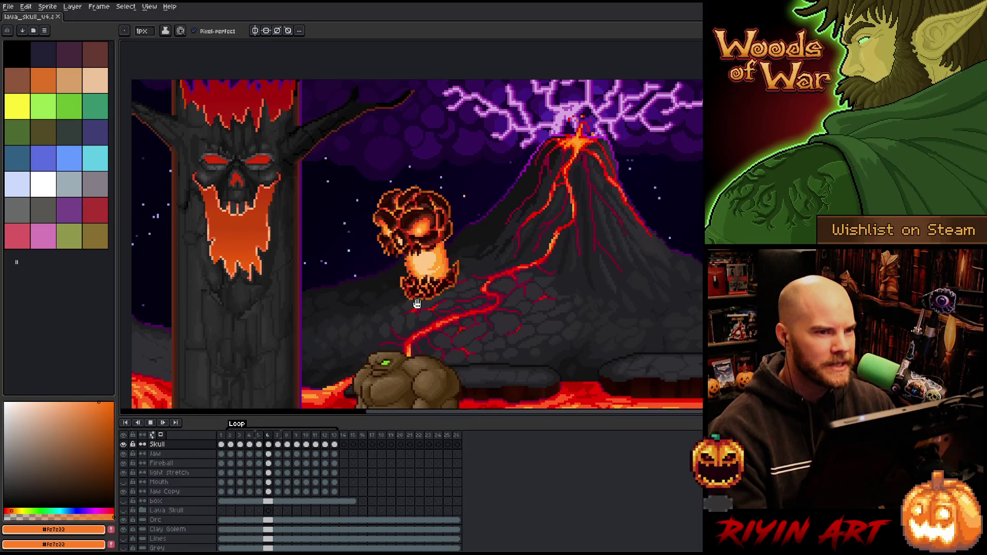
key("shift+n")
key("plus")
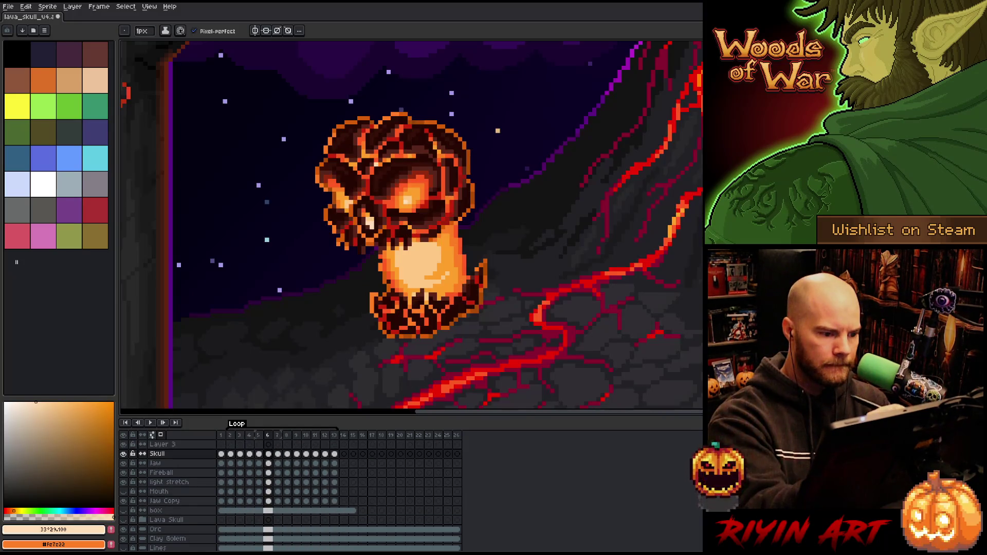
key("Right")
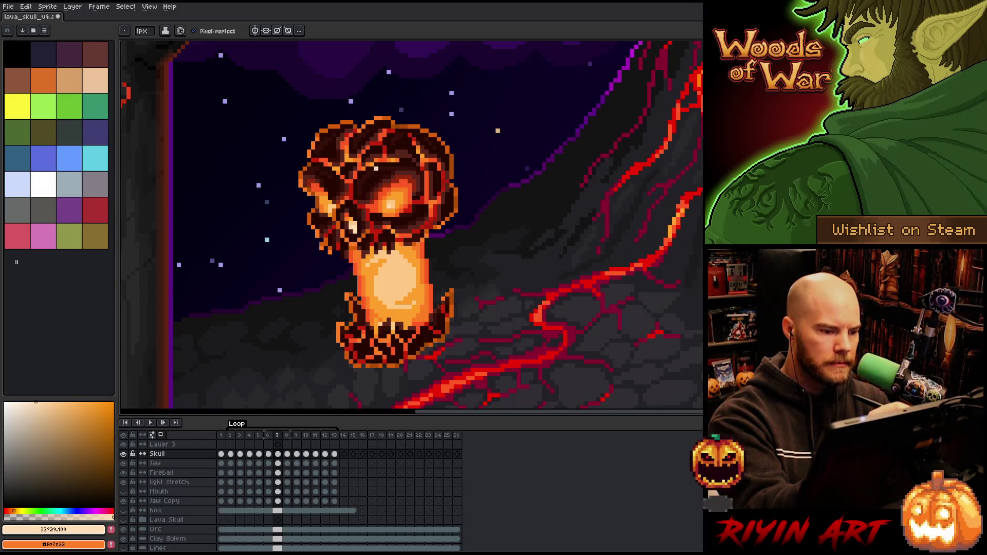
key("Right")
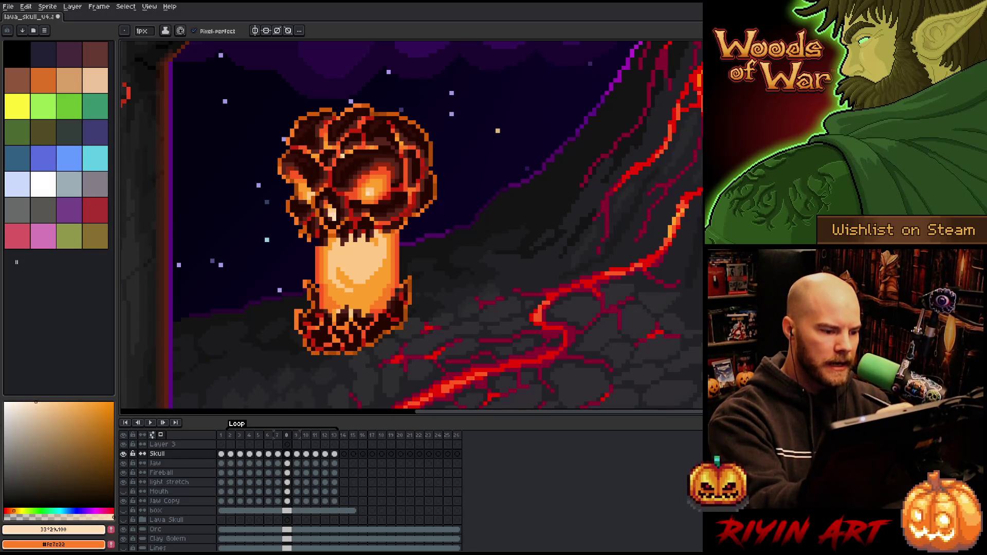
key("Right")
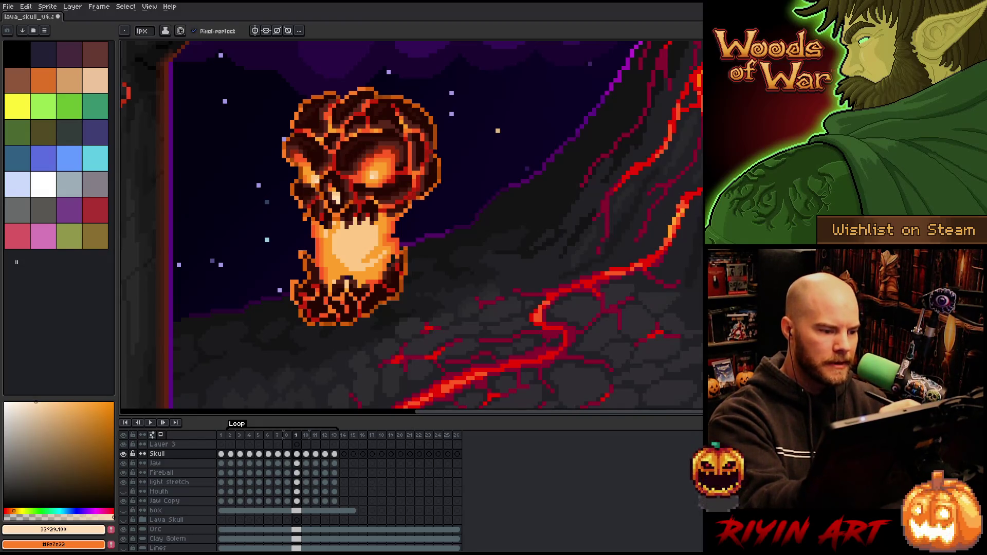
key("Right")
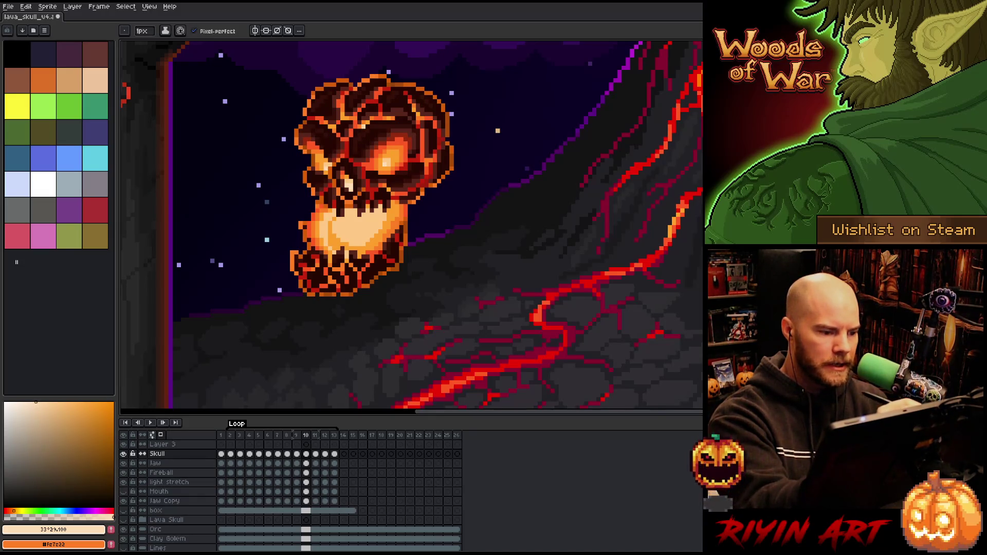
key("Right")
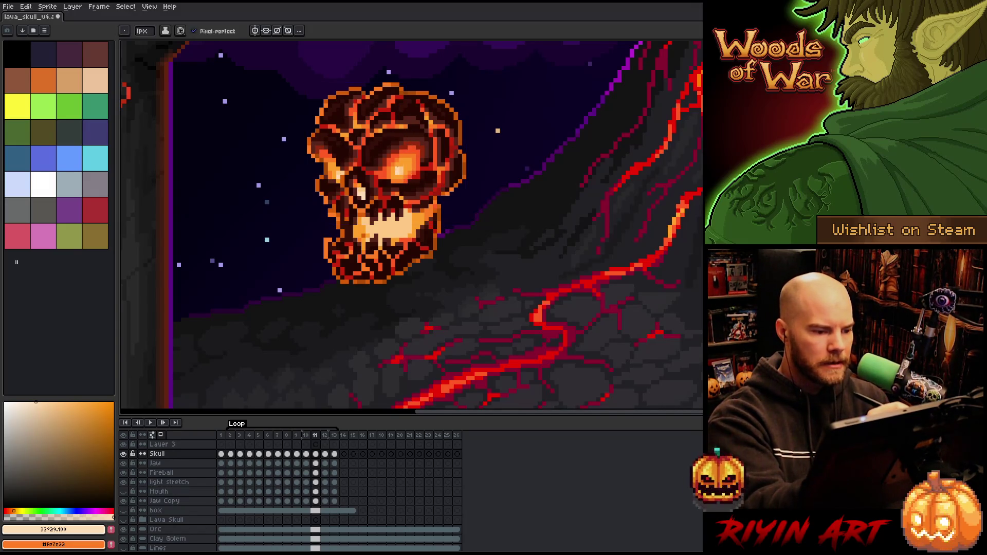
key("Right")
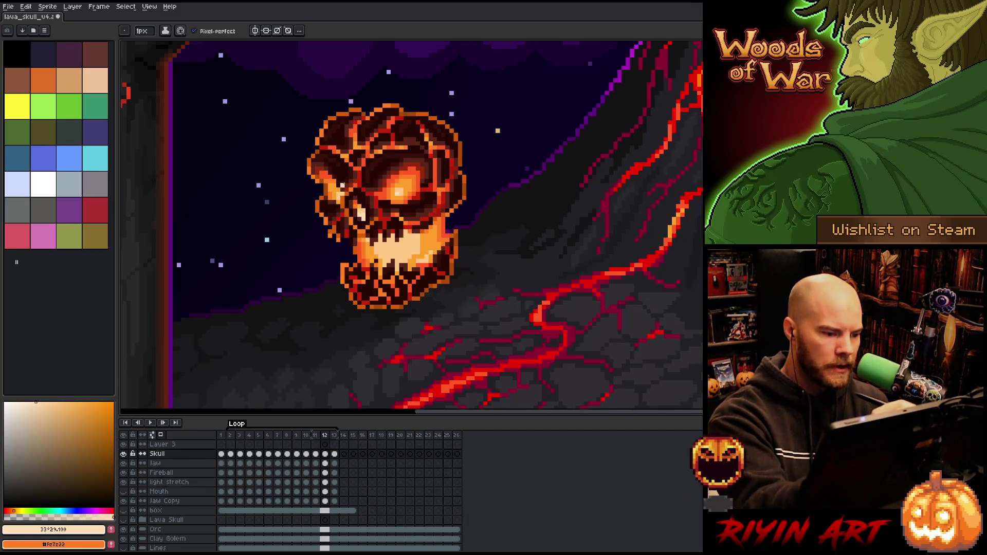
key("Right")
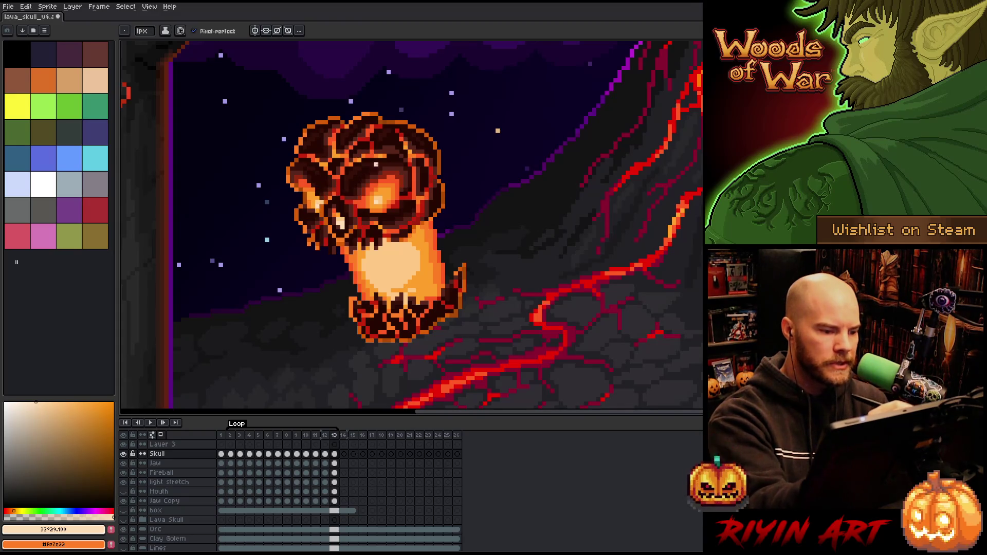
key("Right")
key("Right")
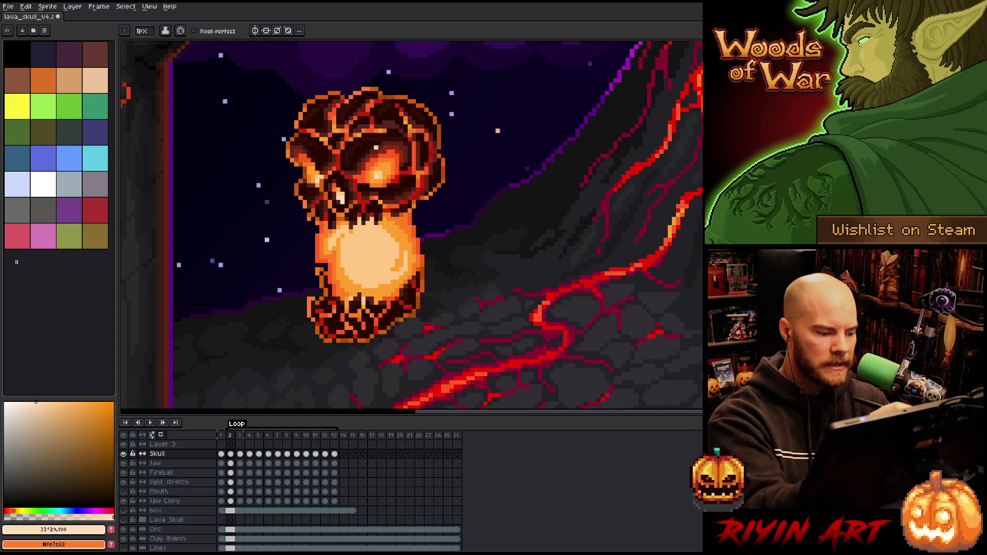
key("Right")
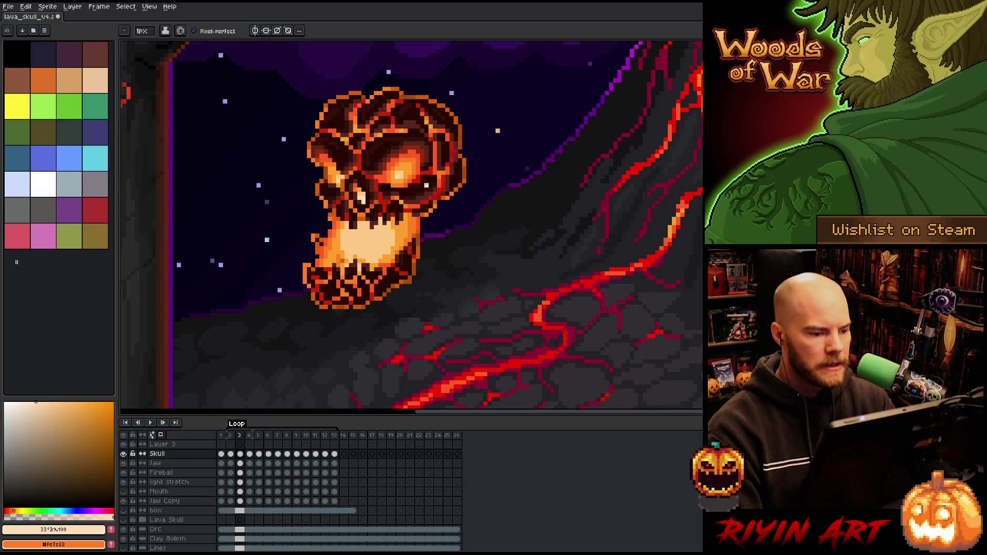
key("Return")
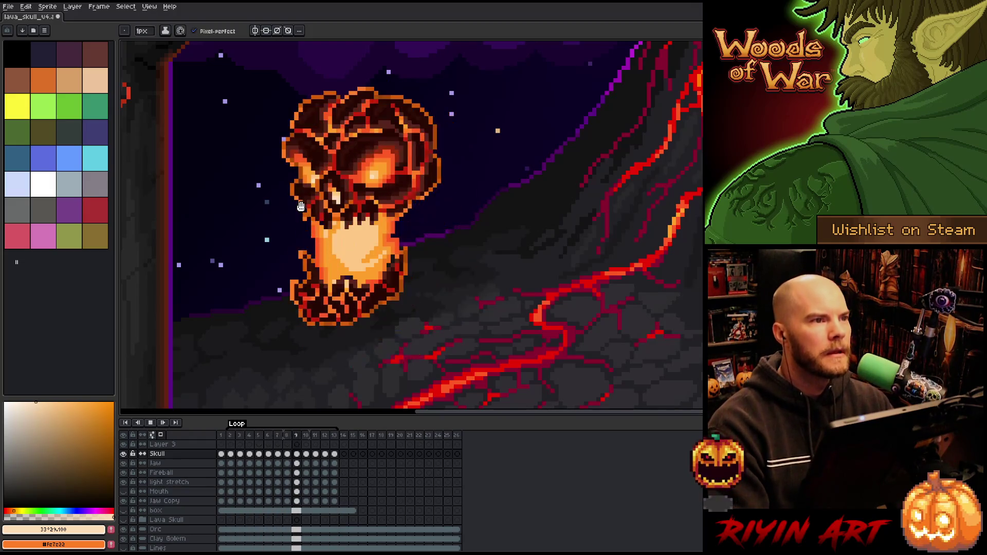
scroll(285, 291, "down", 1)
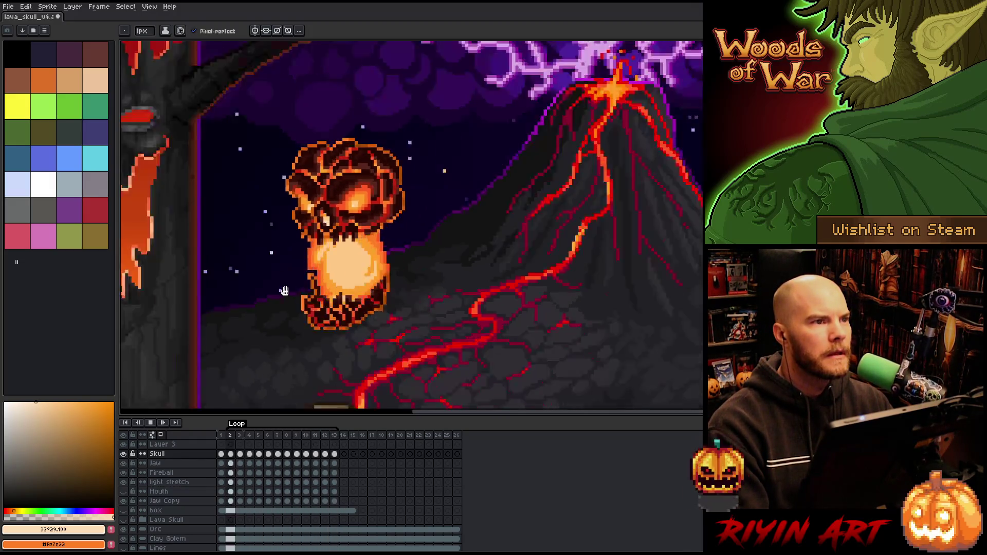
scroll(284, 291, "down", 3)
scroll(282, 304, "up", 2)
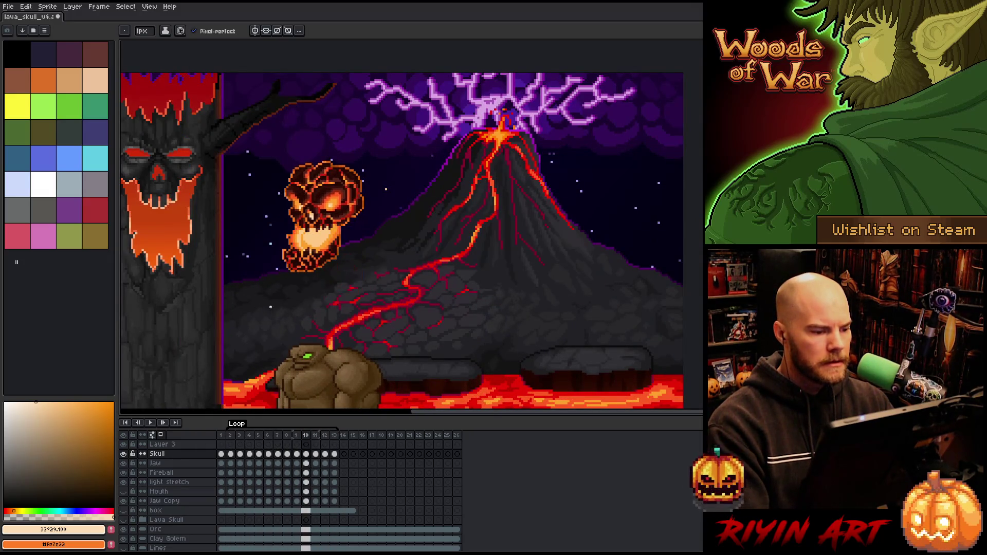
scroll(291, 281, "up", 2)
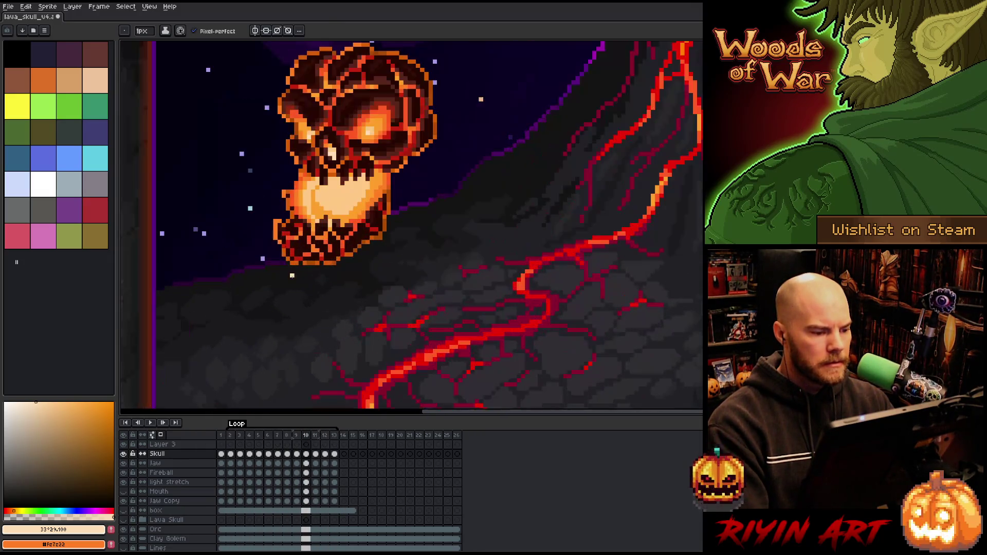
- Add a layer named 'Fire Waves' above Fireball and paint bright strokes on the fireball in frame 1
left_click(196, 473)
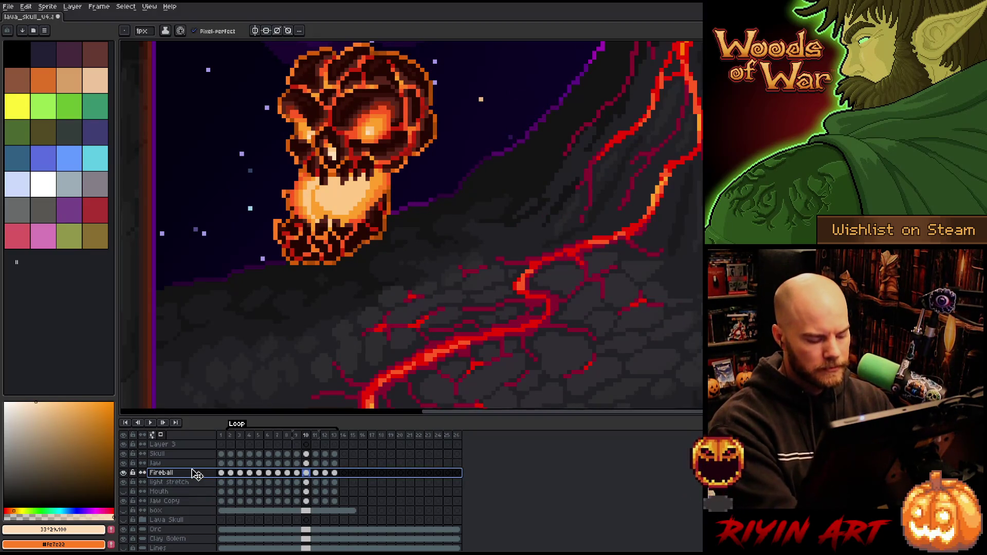
key("shift+n")
left_click(222, 473)
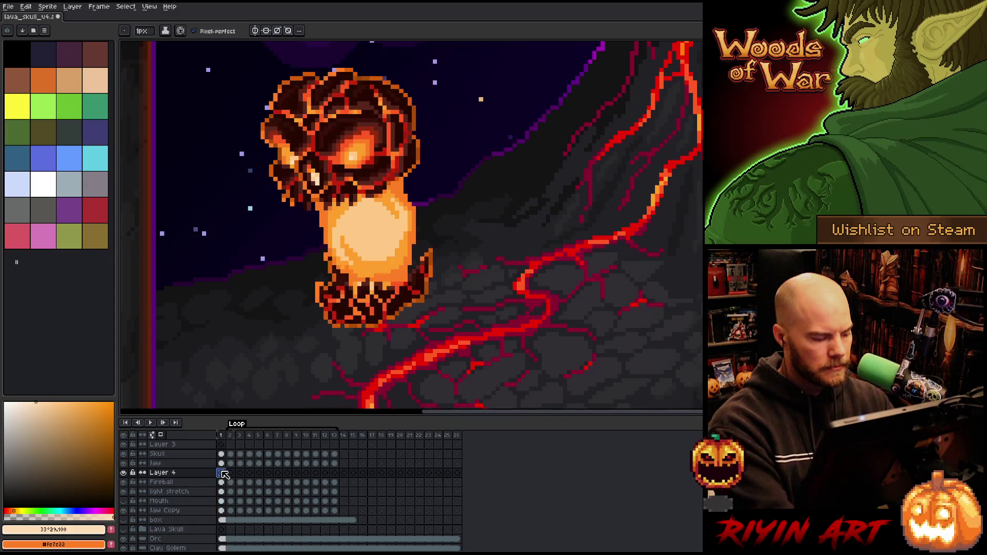
double_click(163, 473)
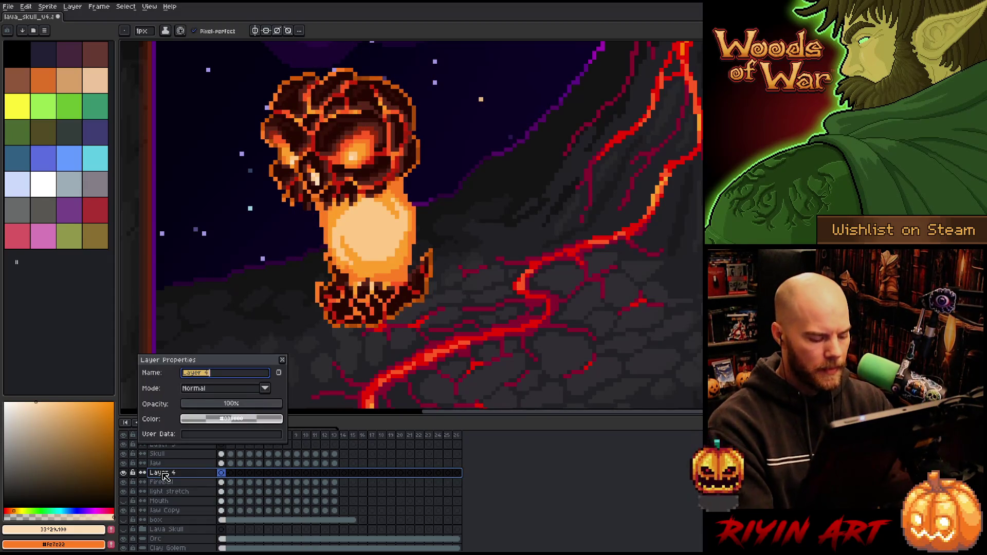
type("Fire Waves")
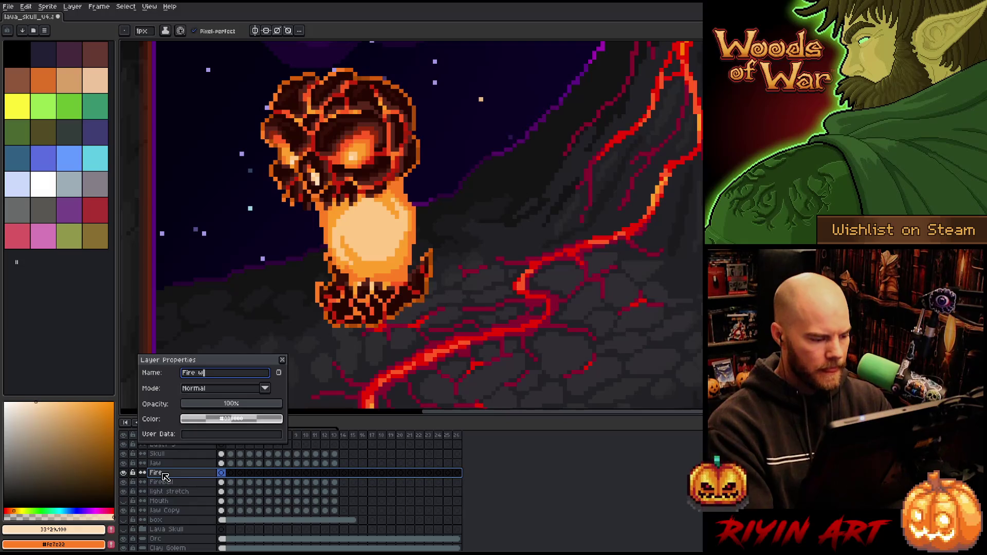
key("Return")
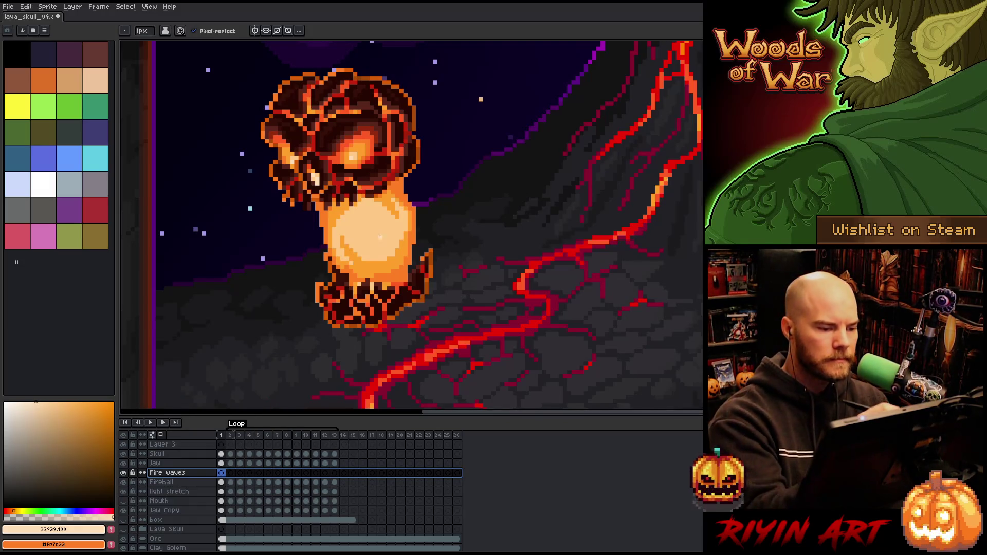
mouse_move(389, 248)
left_mouse_down()
mouse_move(393, 210)
mouse_move(390, 253)
left_mouse_up()
left_click_drag(388, 205, 390, 214)
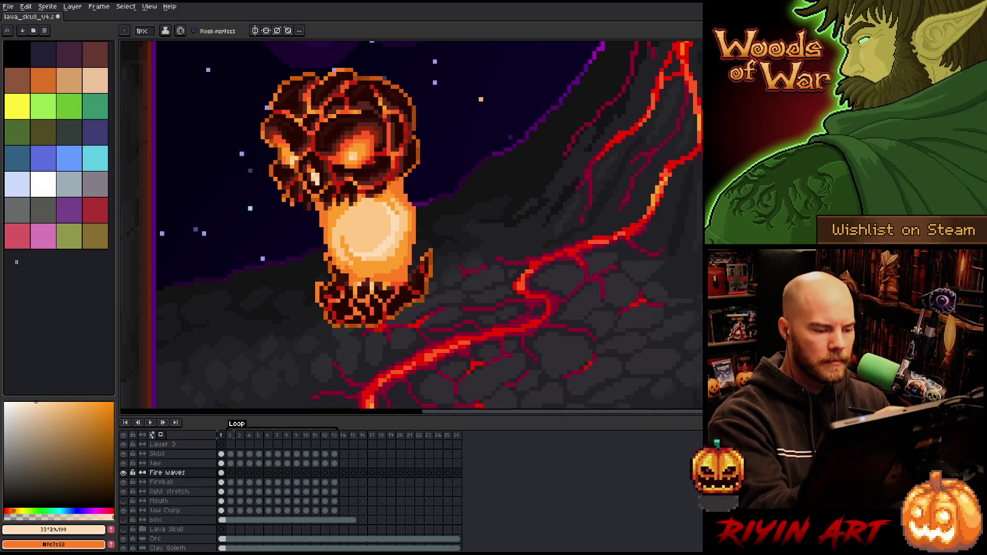
- Paint fire-wave highlight strokes on the fireball across frames 2, 3, 6 and 7
key("Right")
mouse_move(327, 232)
left_mouse_down()
mouse_move(375, 212)
mouse_move(322, 236)
mouse_move(353, 227)
left_mouse_up()
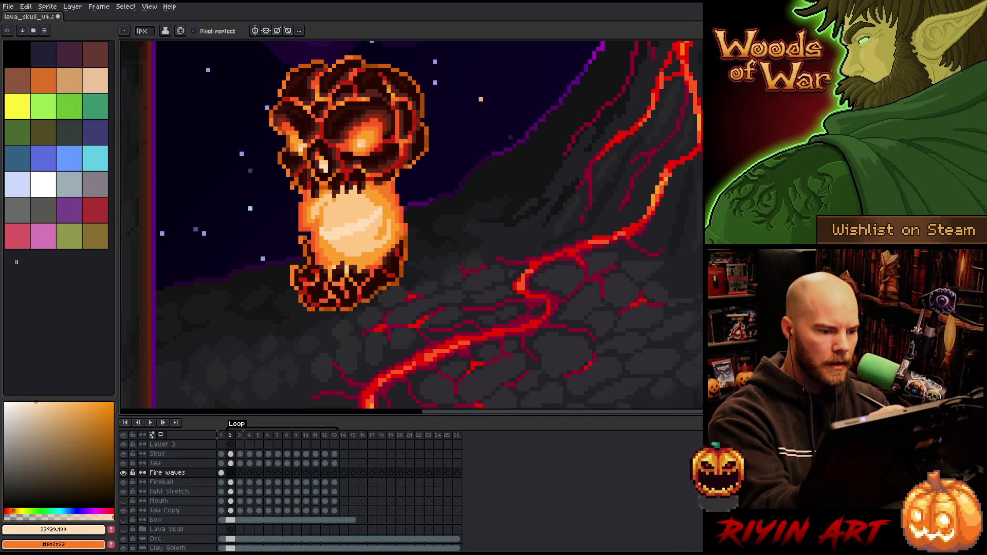
left_click(376, 204)
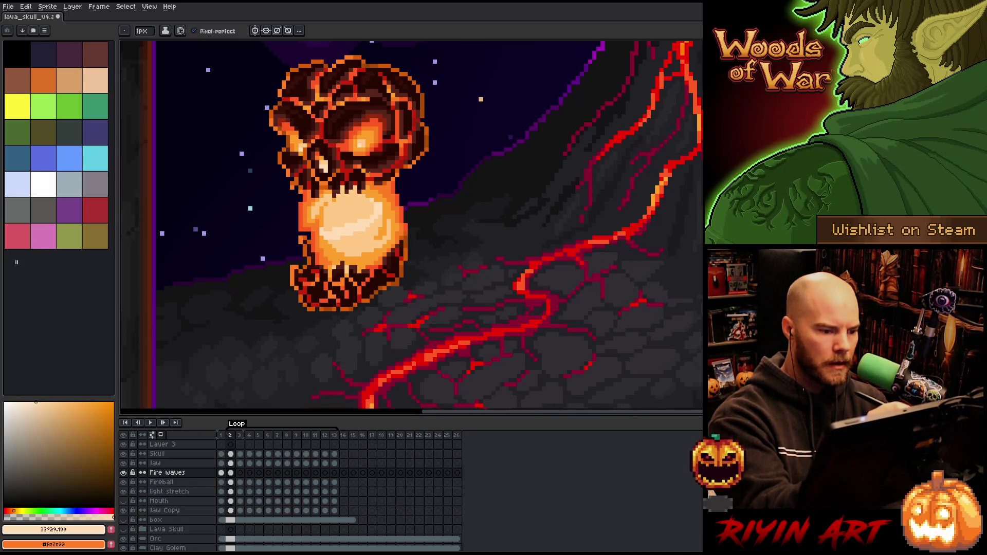
key("Right")
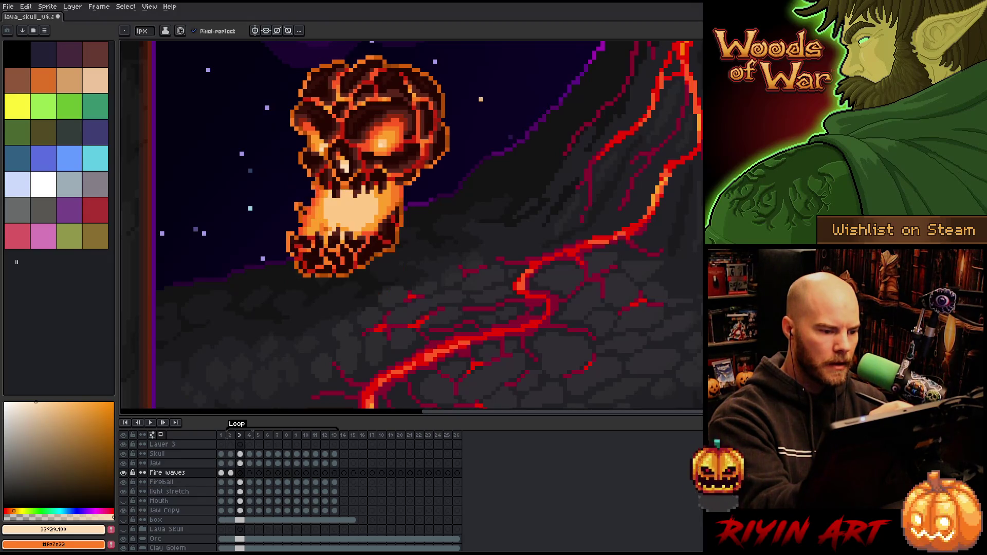
left_click(377, 204)
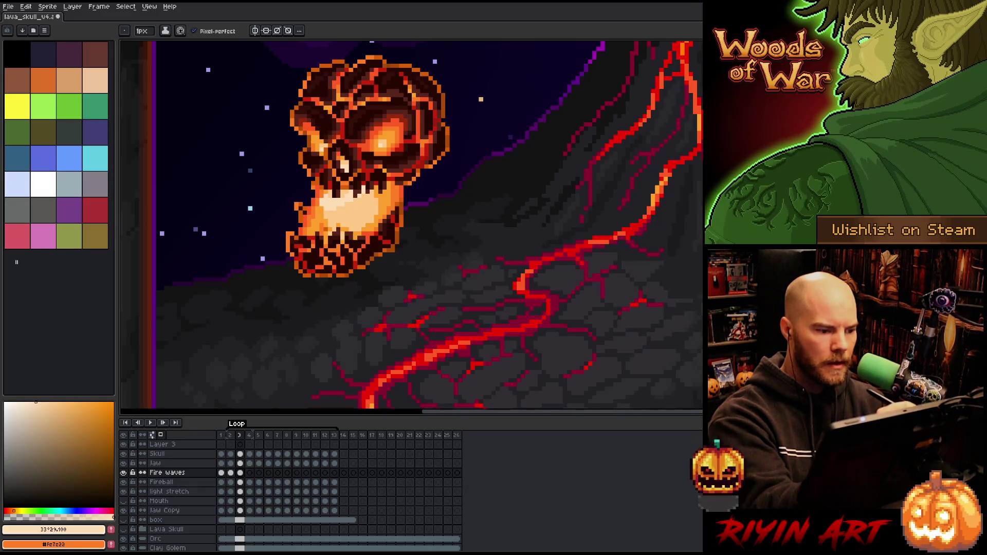
key("period")
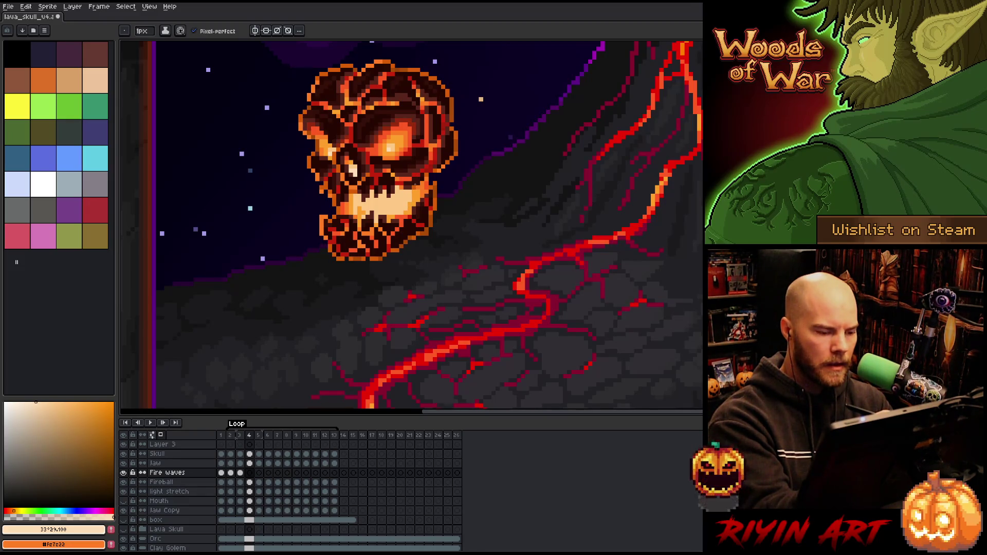
key("period")
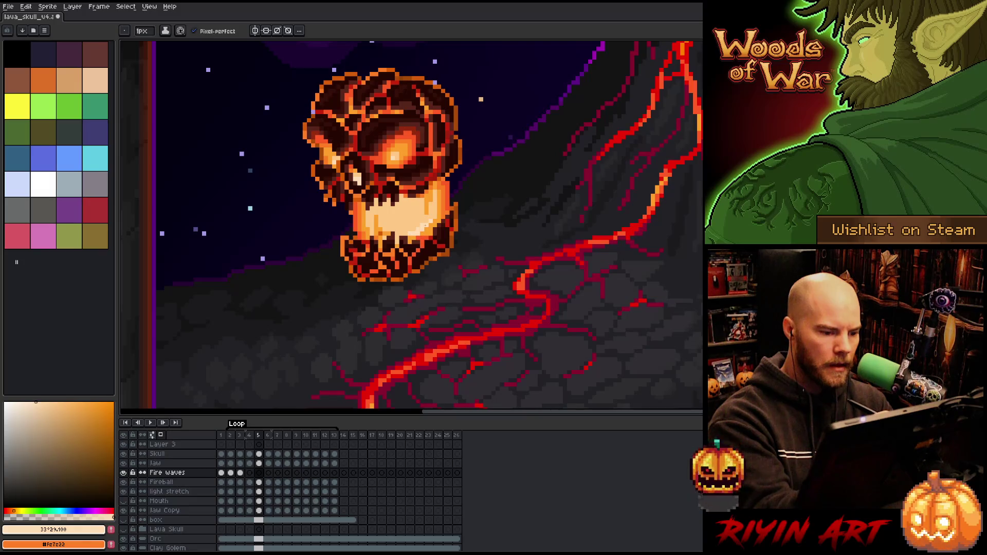
key("period")
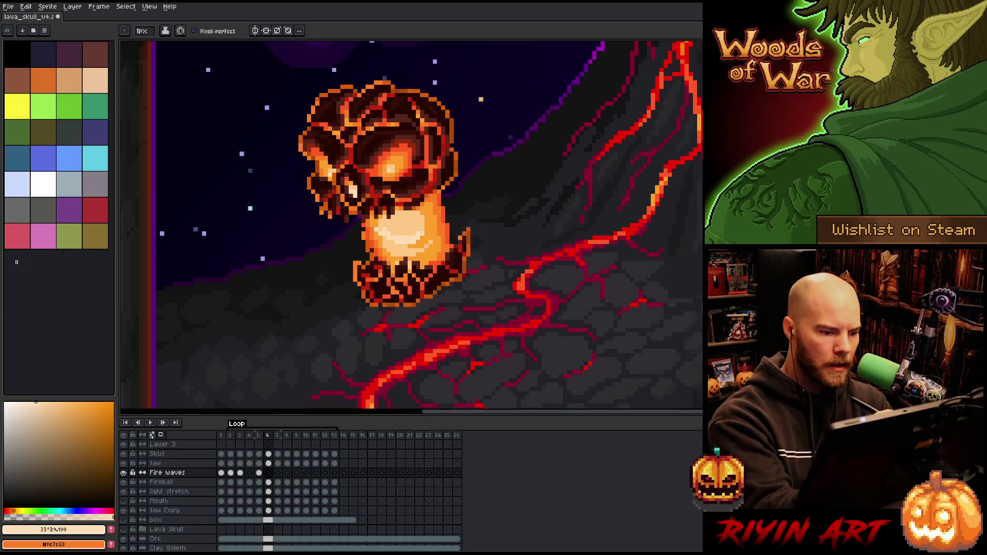
left_click(378, 227)
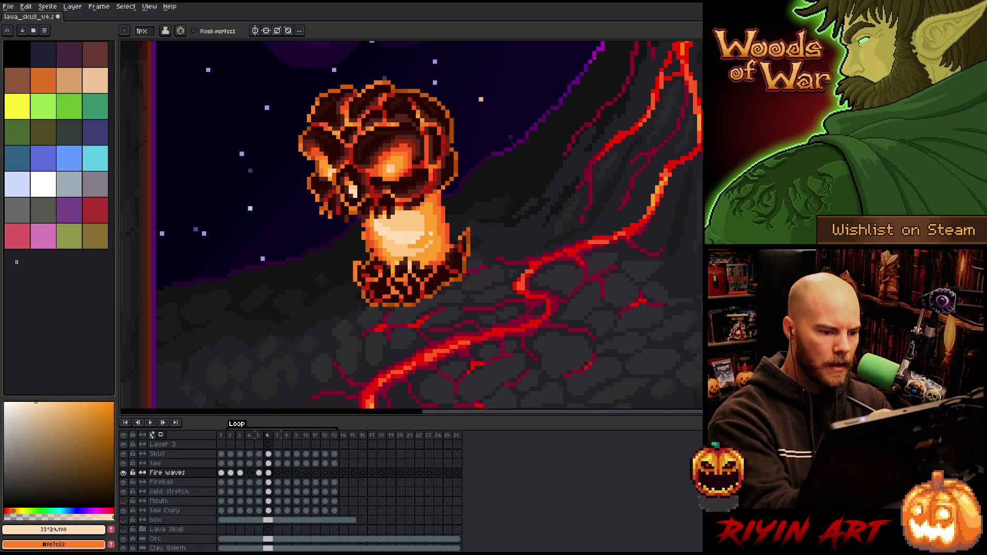
key("period")
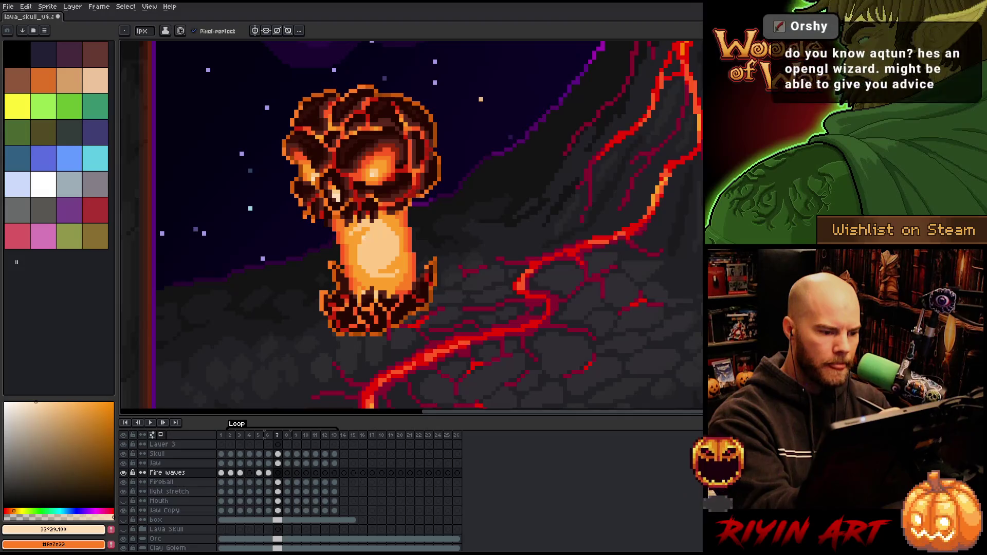
left_click(386, 240)
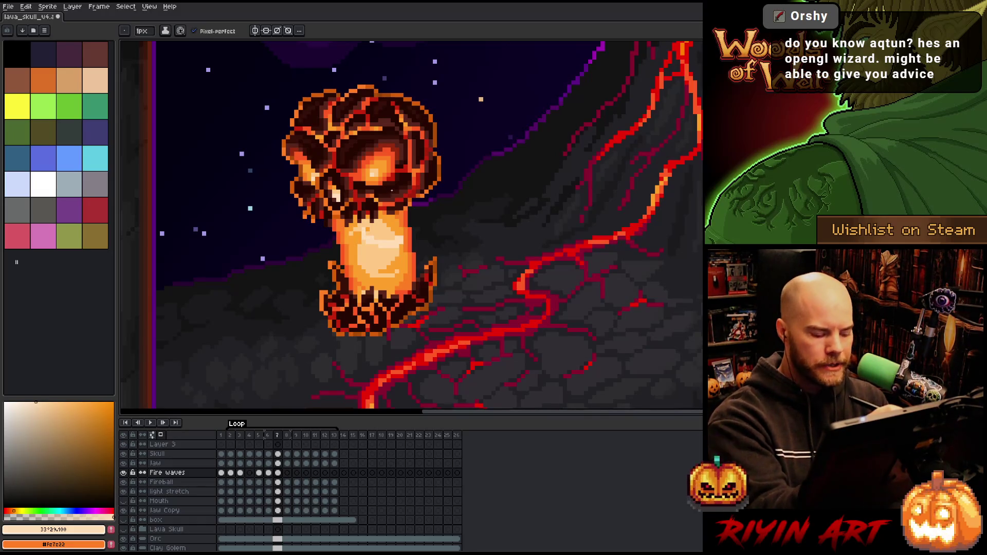
- Save the sprite, then paint fire-wave pixels near the skull's jaw on frames 8 and 9
key("ctrl+s")
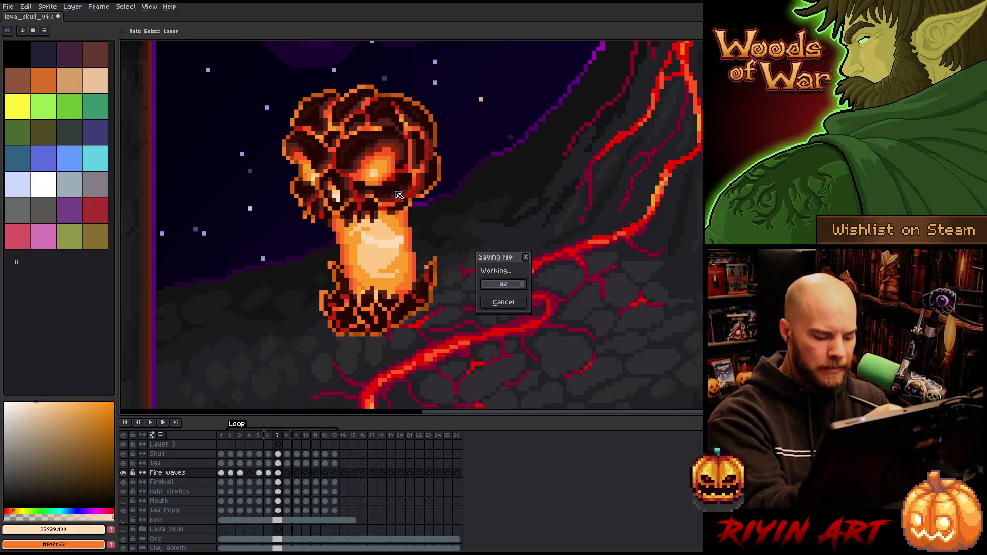
key("period")
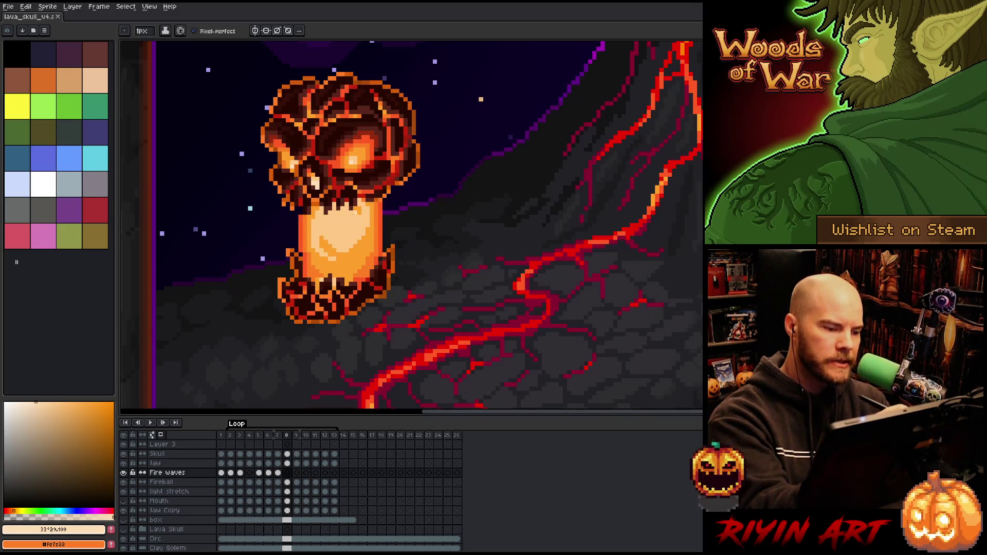
left_click(340, 211)
left_click(355, 196)
key("period")
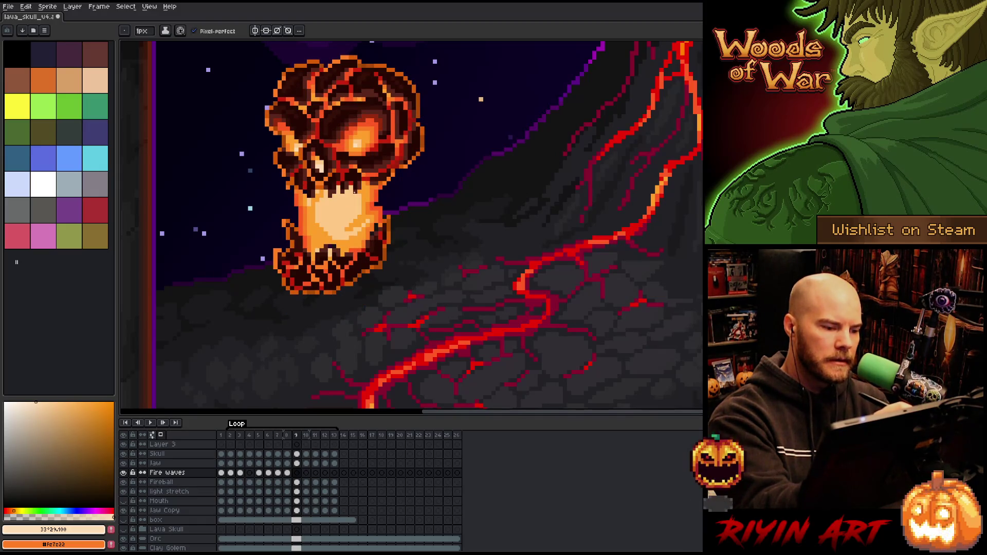
left_click(360, 191)
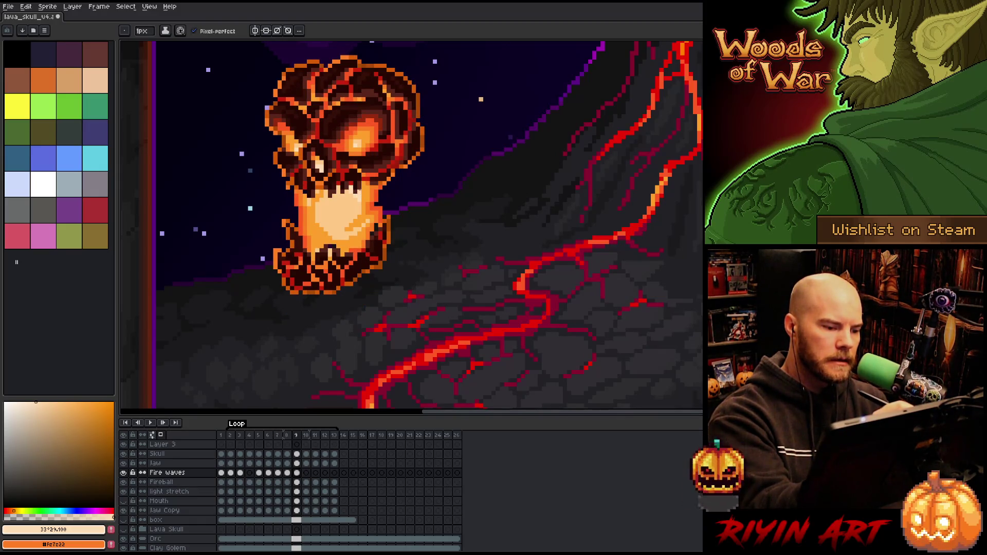
key("period")
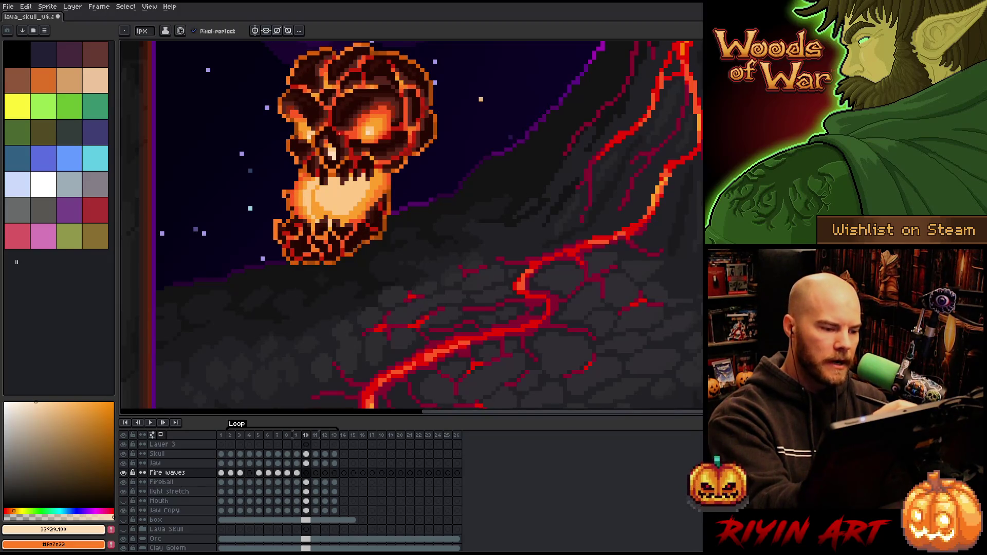
key("period")
key("comma")
key("period")
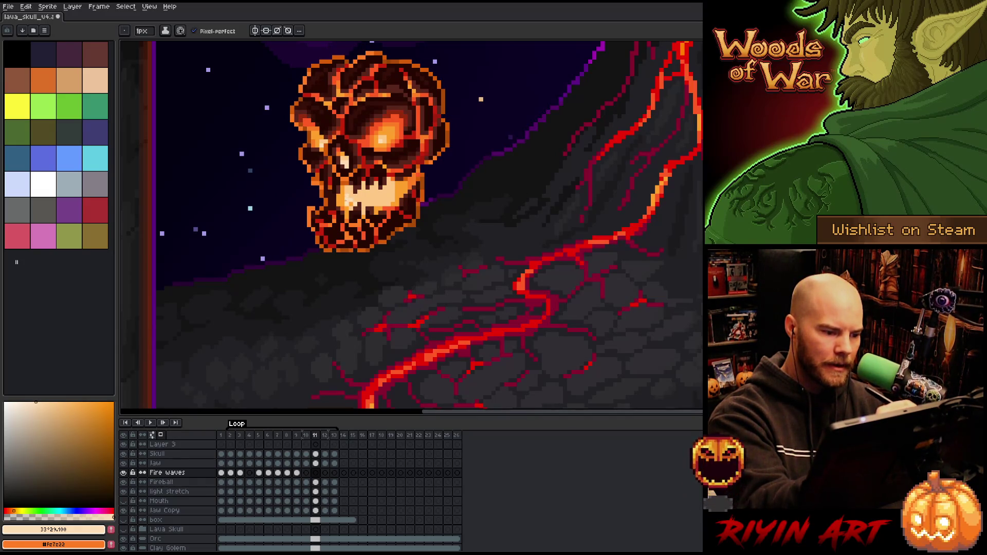
- Add fire-wave marks on frames 12 and 13, then play the loop from the start
key("period")
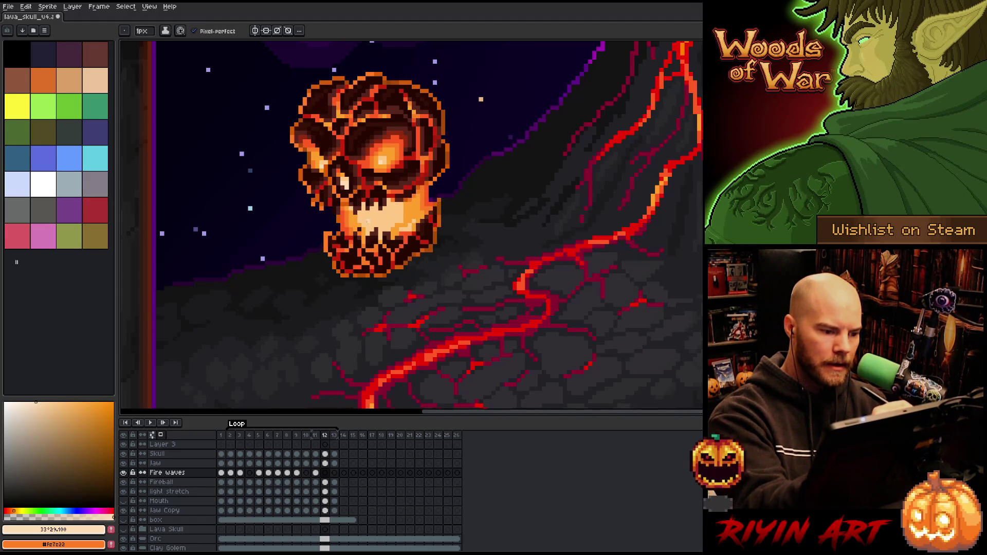
left_click(396, 225)
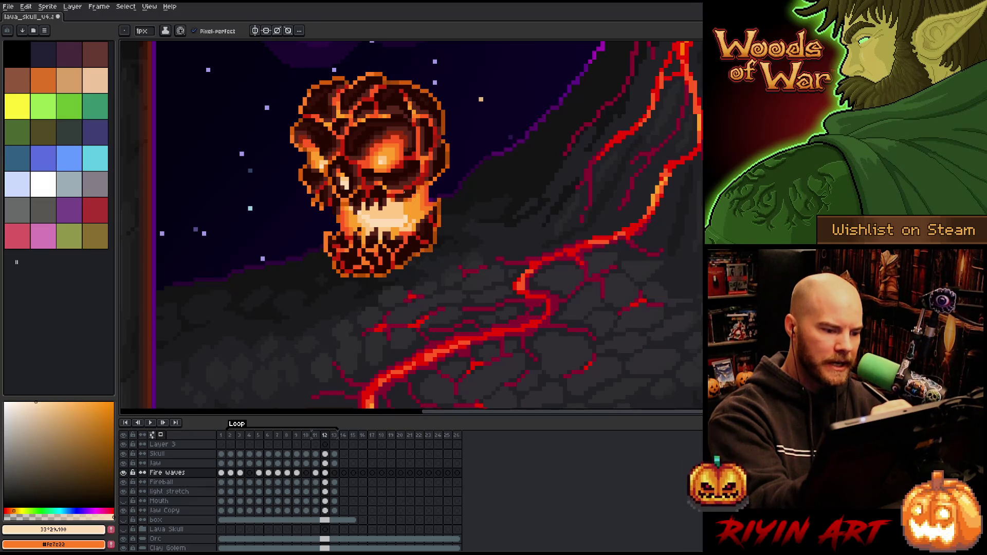
key("period")
mouse_move(358, 232)
left_mouse_down()
mouse_move(397, 230)
mouse_move(389, 226)
left_mouse_up()
key("comma")
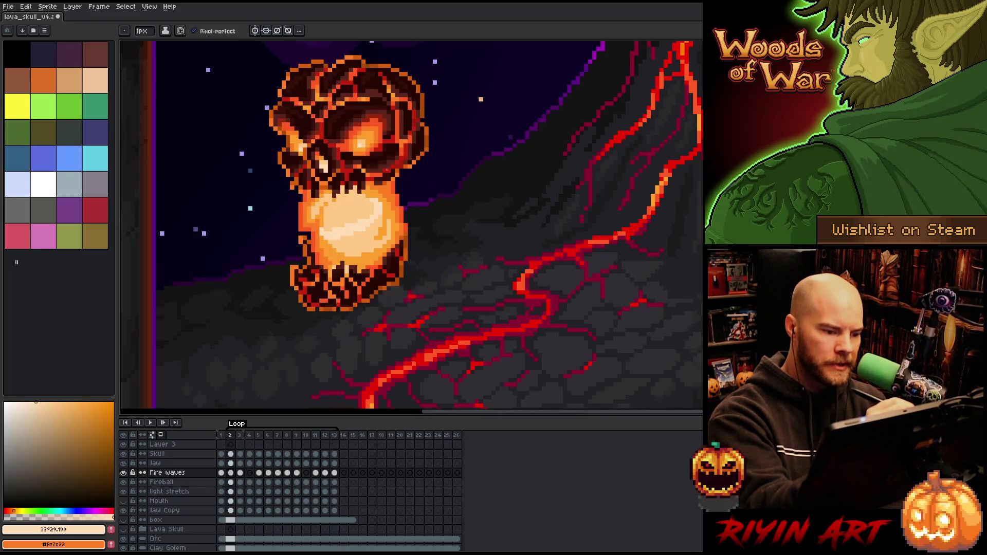
key("period")
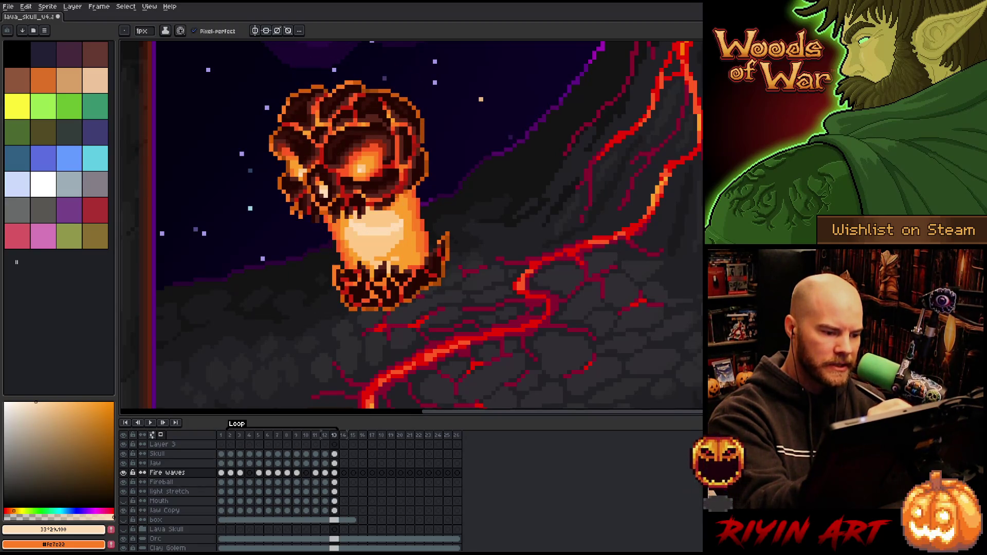
key("period")
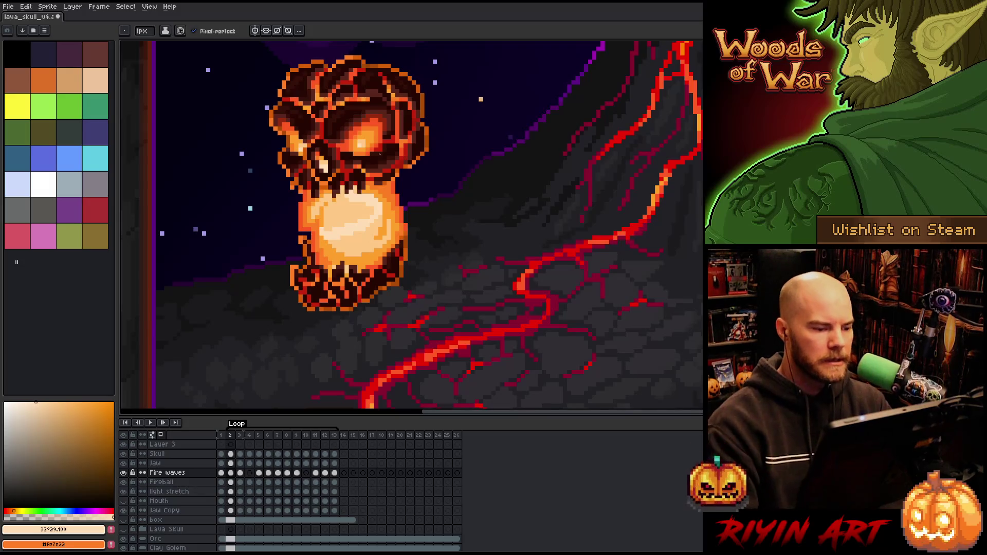
key("Return")
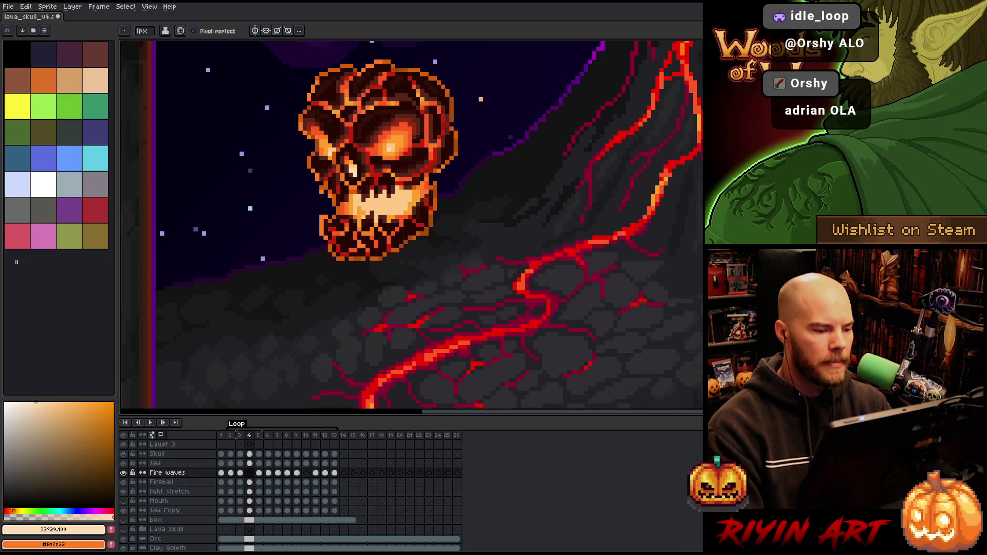
key("Home")
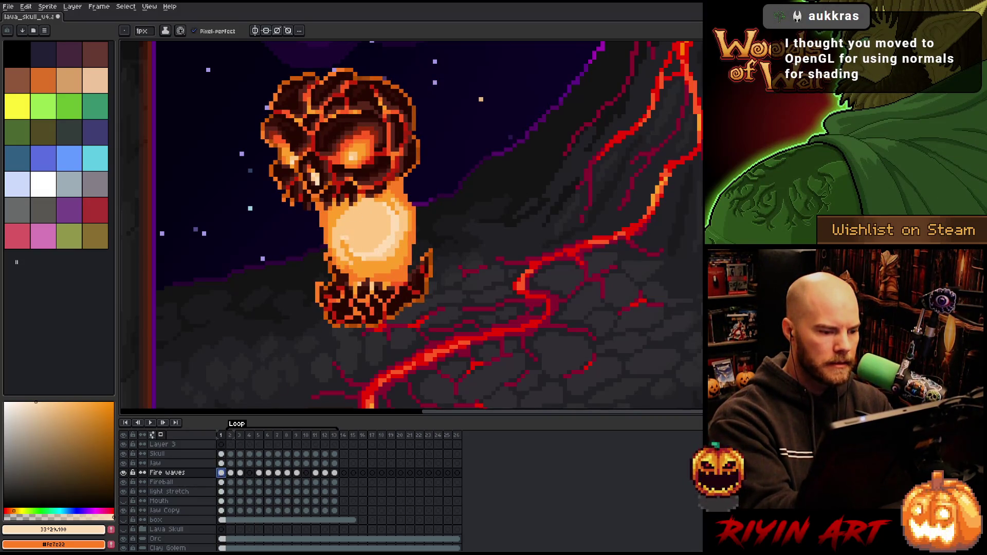
- Paint lighter pixel strokes on the skull's glowing neck in frames 8 and 9
key("Escape")
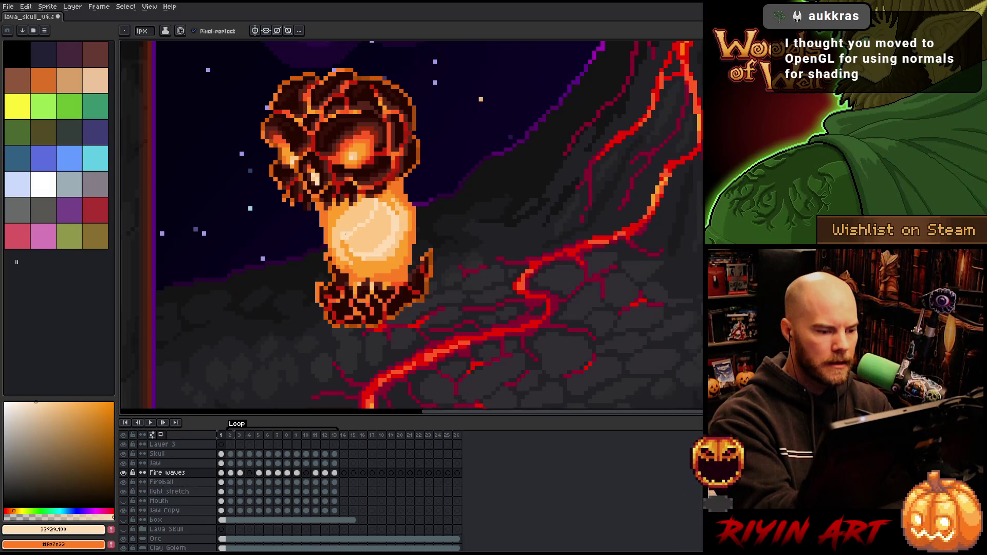
key("Right")
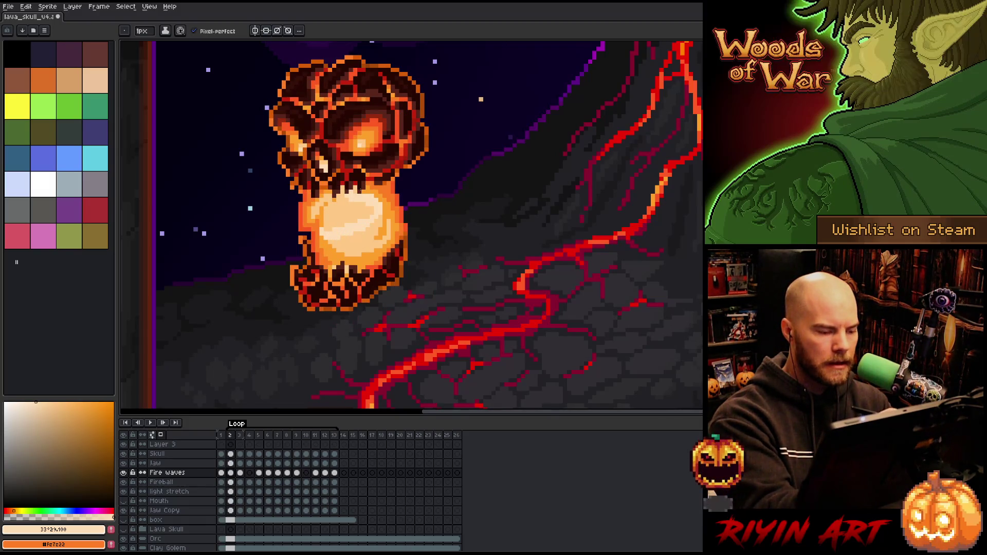
key("Right")
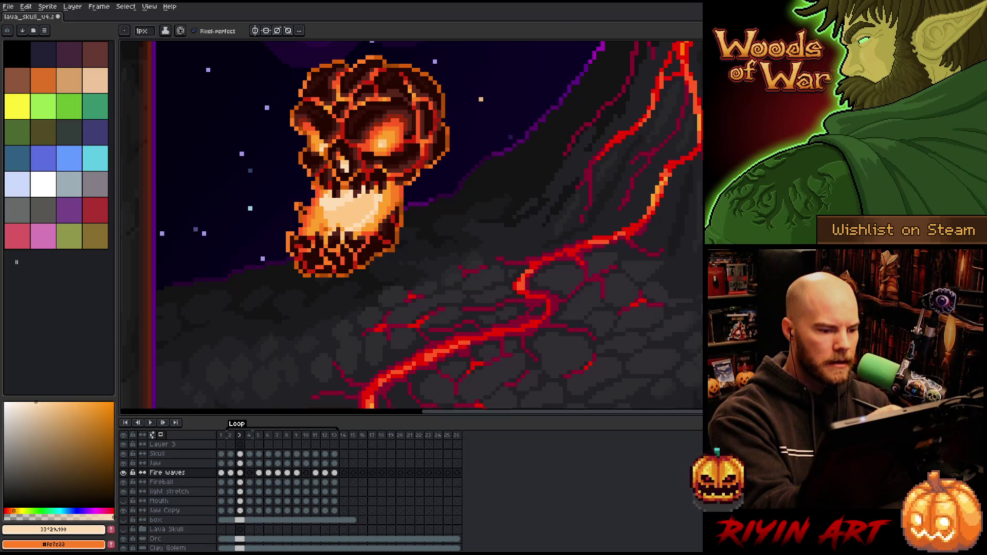
key("Right")
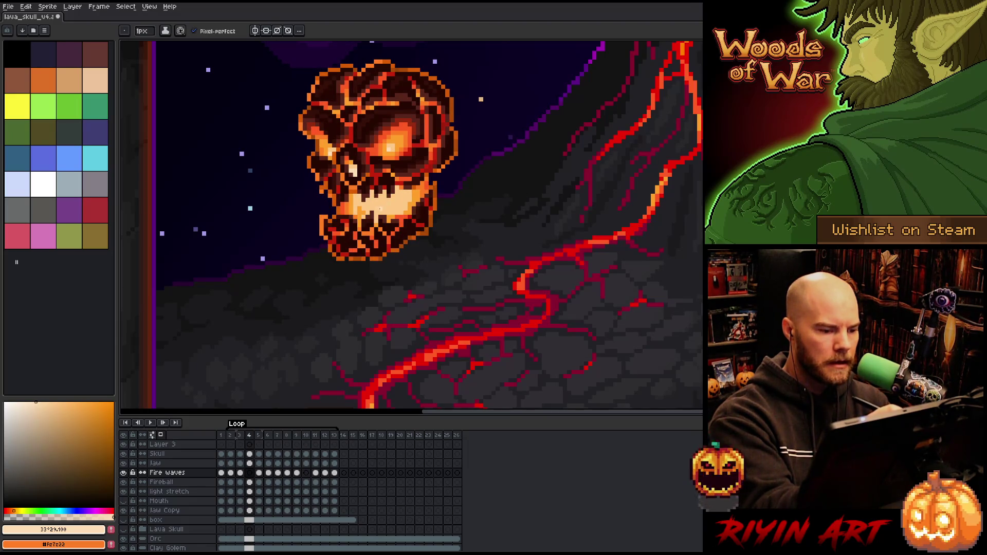
key("Right")
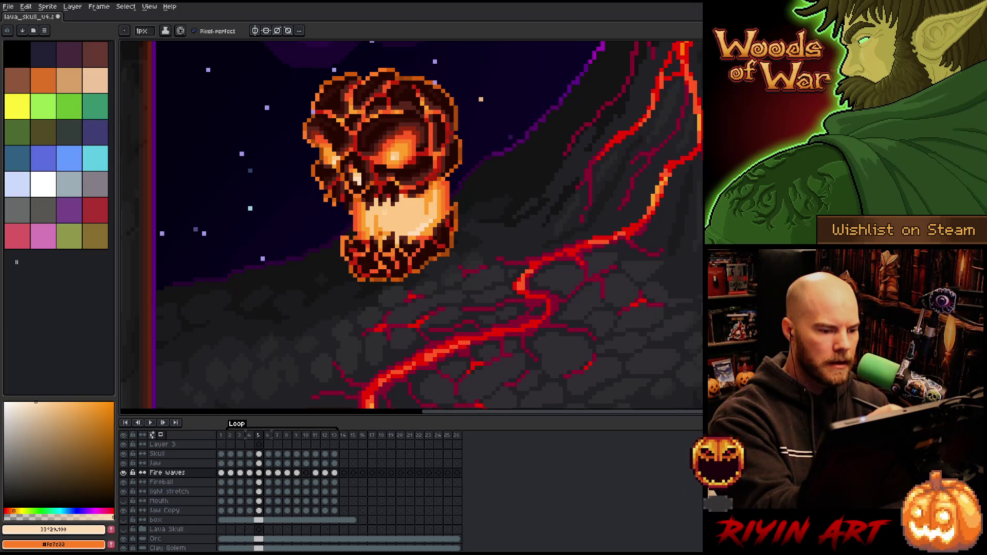
key("Right")
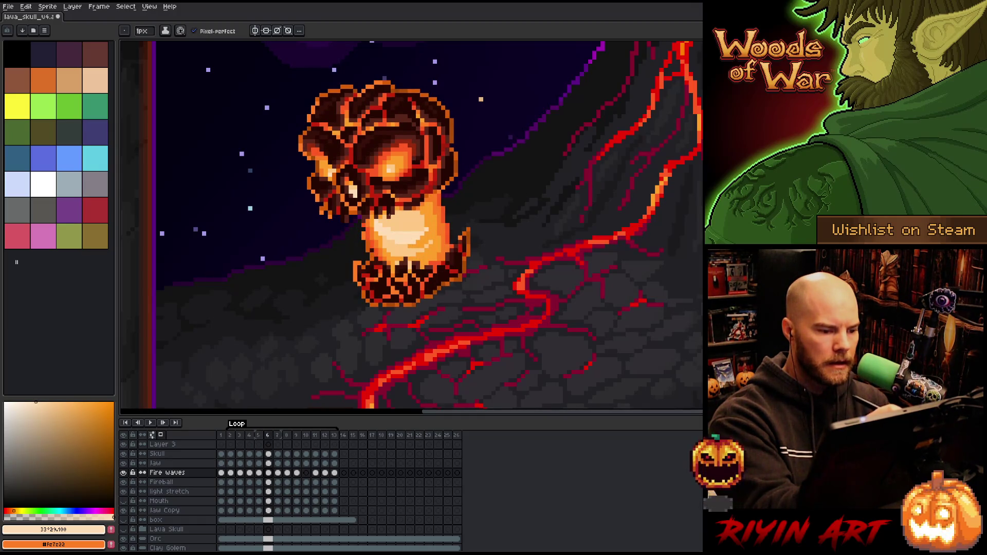
key("Right")
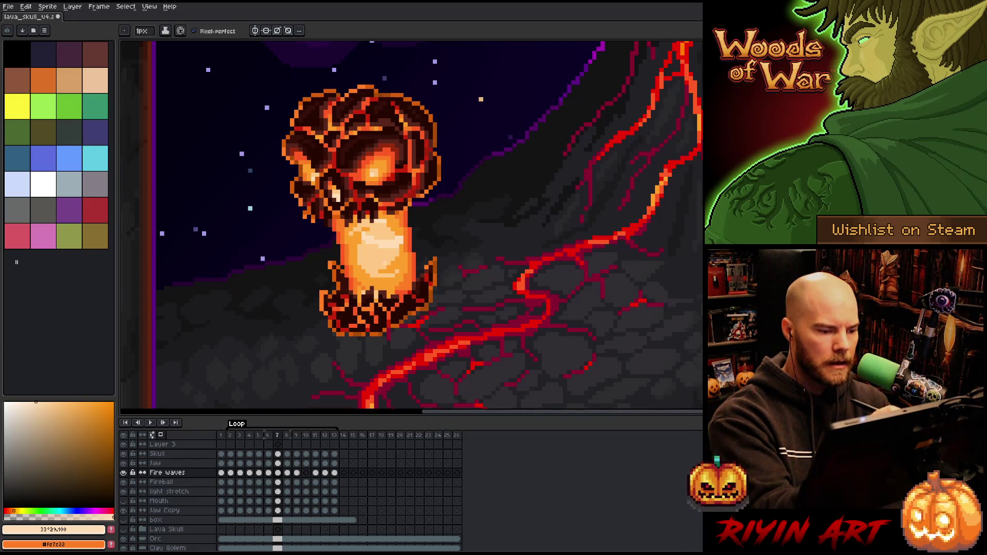
key("Right")
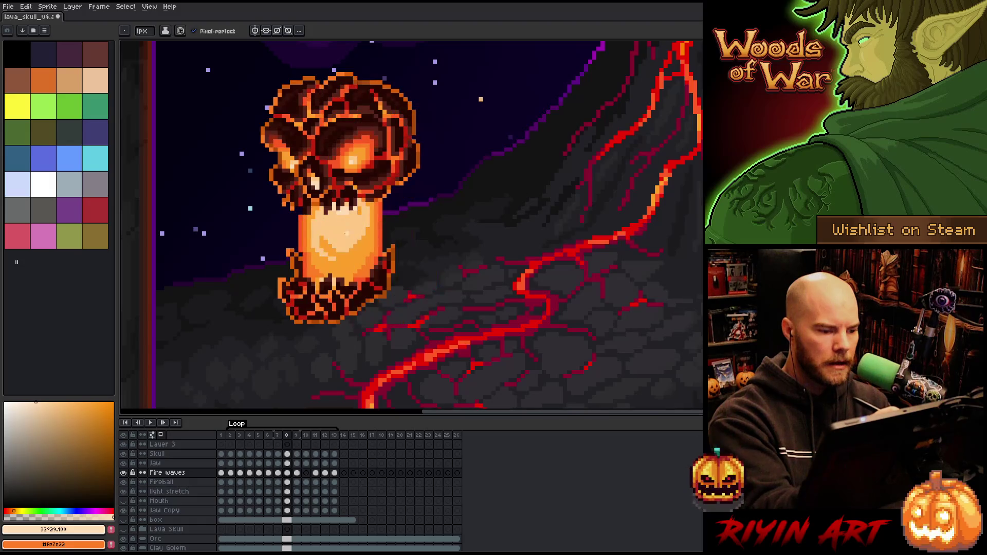
left_click_drag(318, 216, 358, 242)
key("Right")
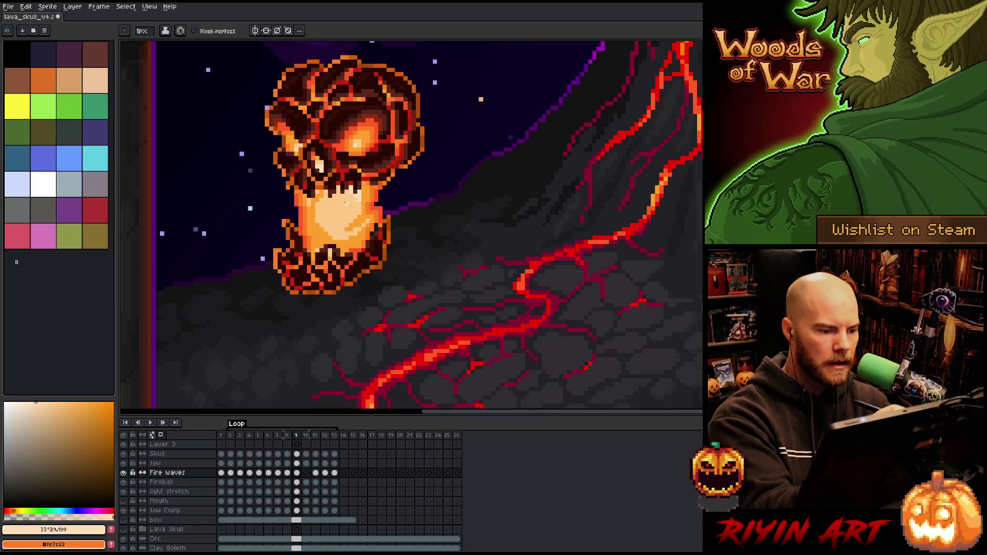
left_click_drag(331, 201, 354, 213)
- Step through frames 10 to 13 and around to frame 3 to review the loop
key("Right")
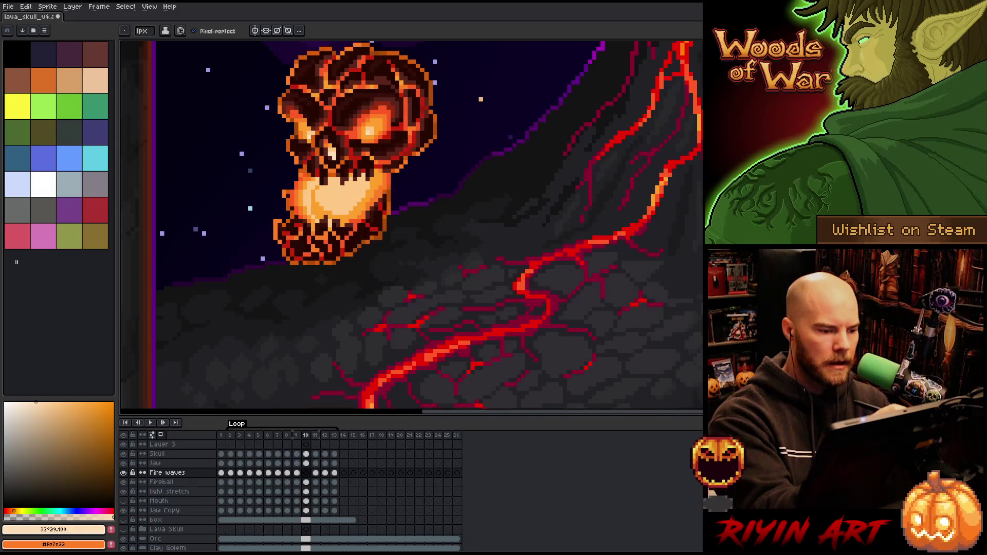
key("Right")
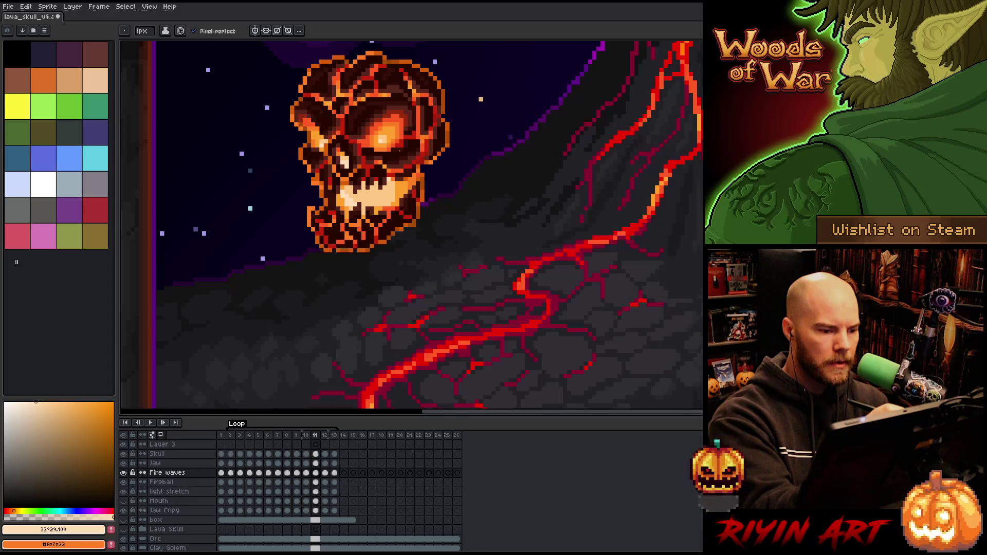
key("Right")
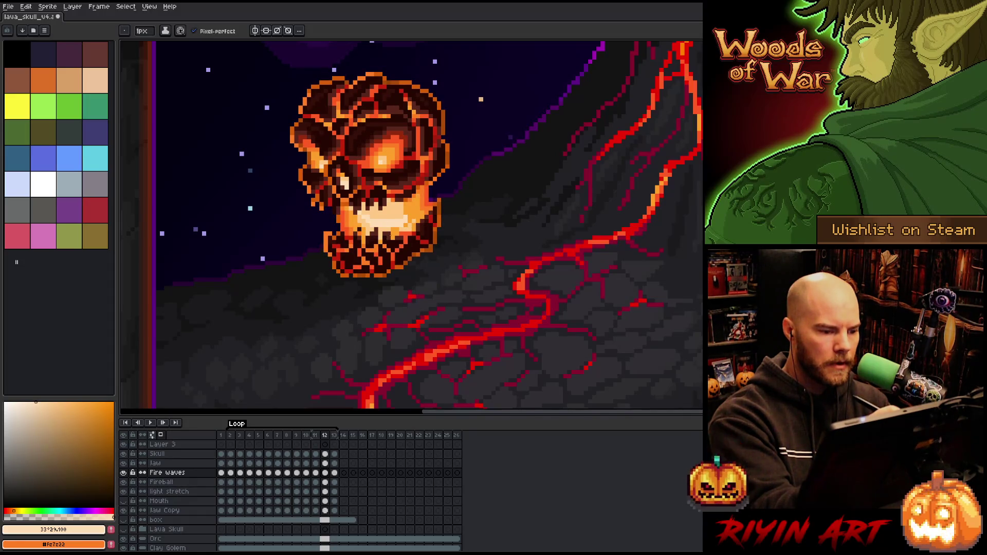
key("Right")
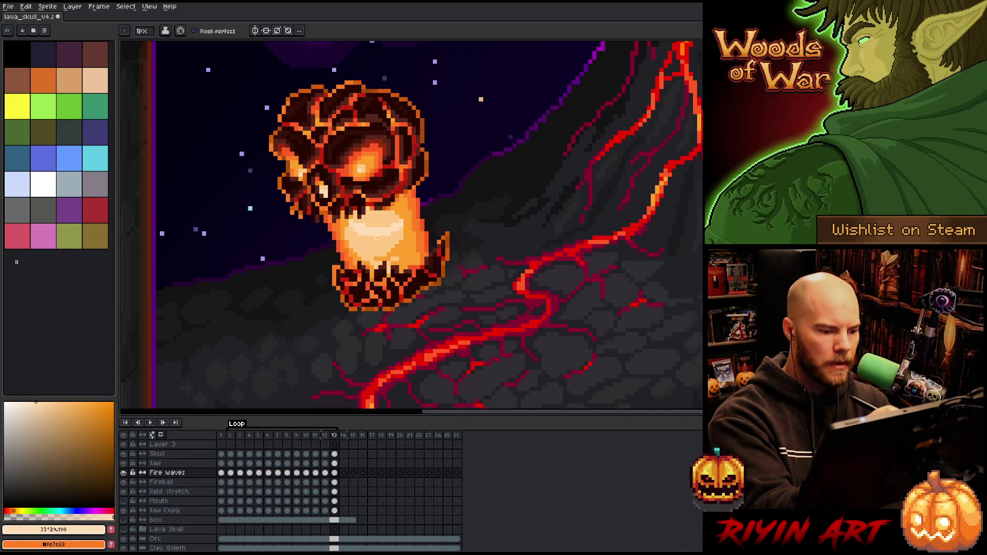
key("Right")
key("Right")
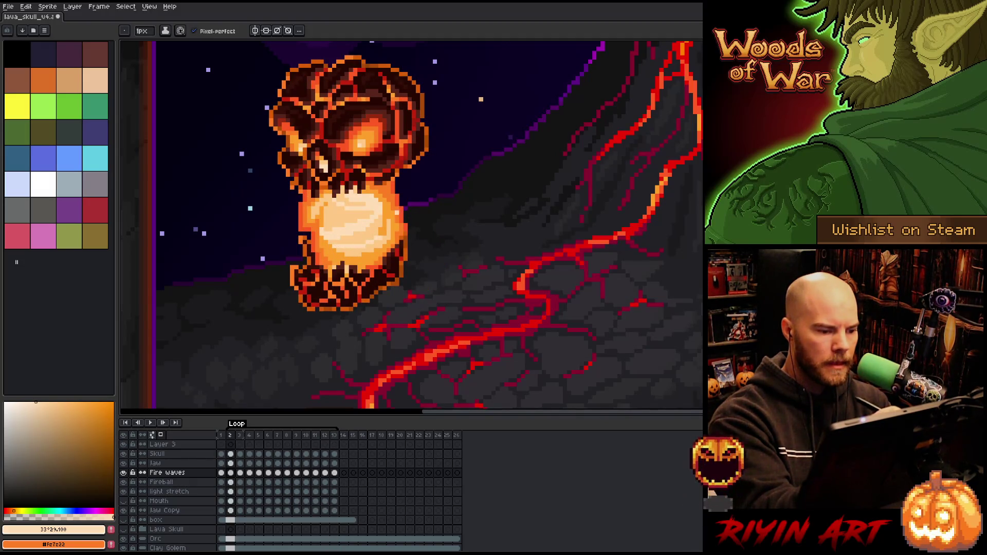
key("Right")
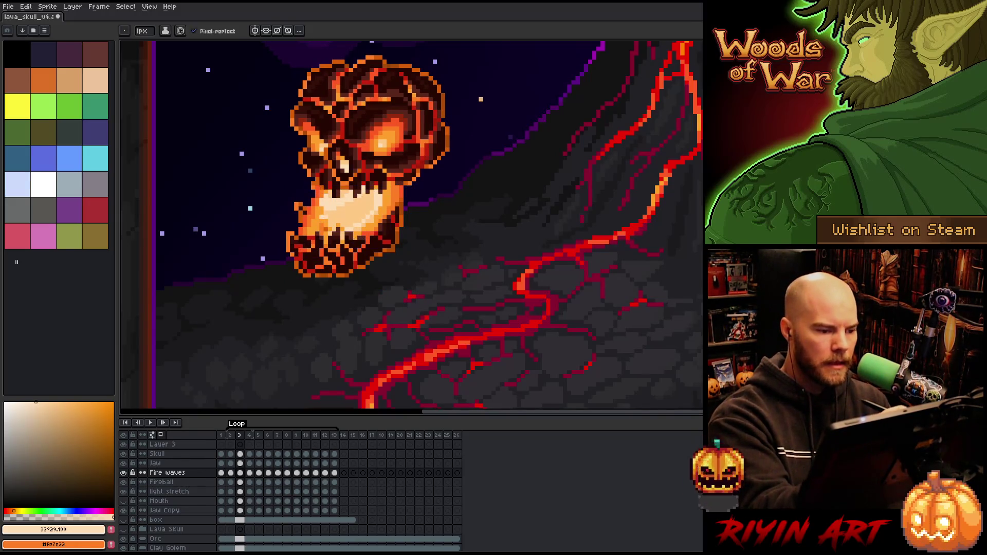
- Reselect the pixel-perfect pencil and compare the skull's poses across frames 4 to 6
key("b")
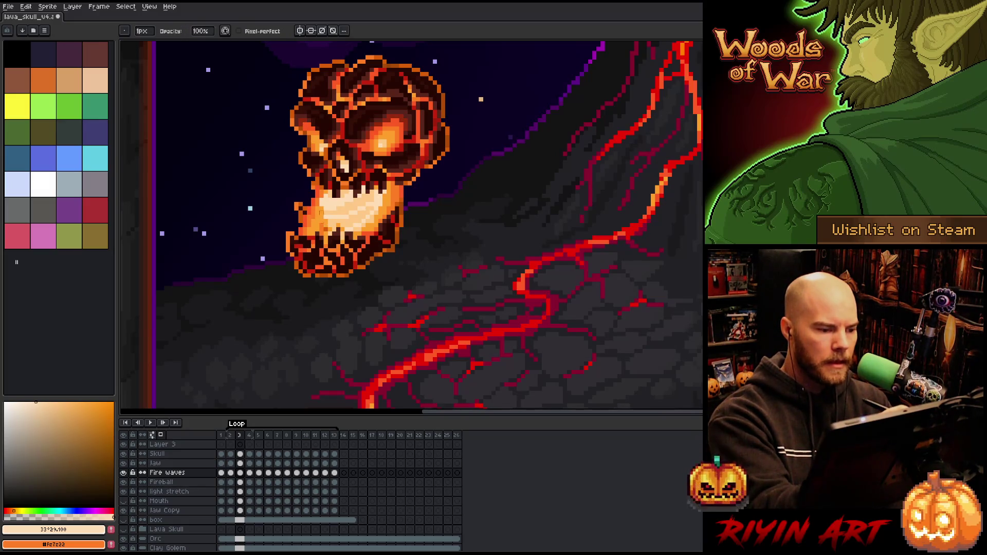
key("b")
key("period")
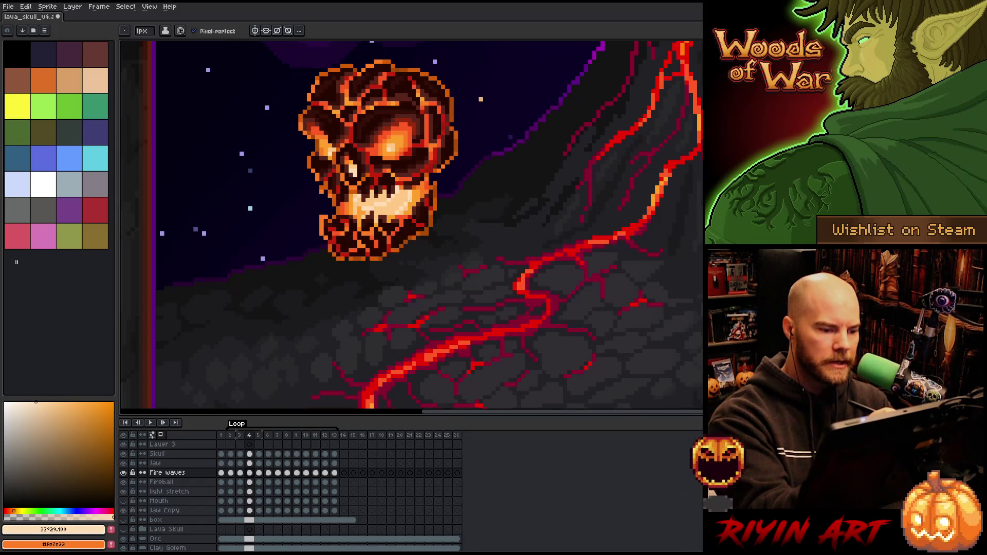
key("period")
key("comma")
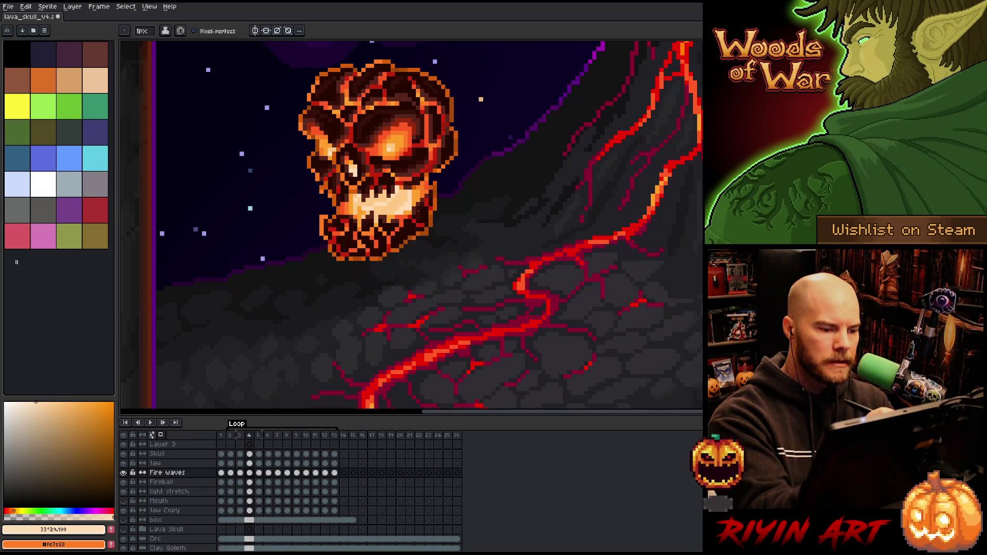
key("period")
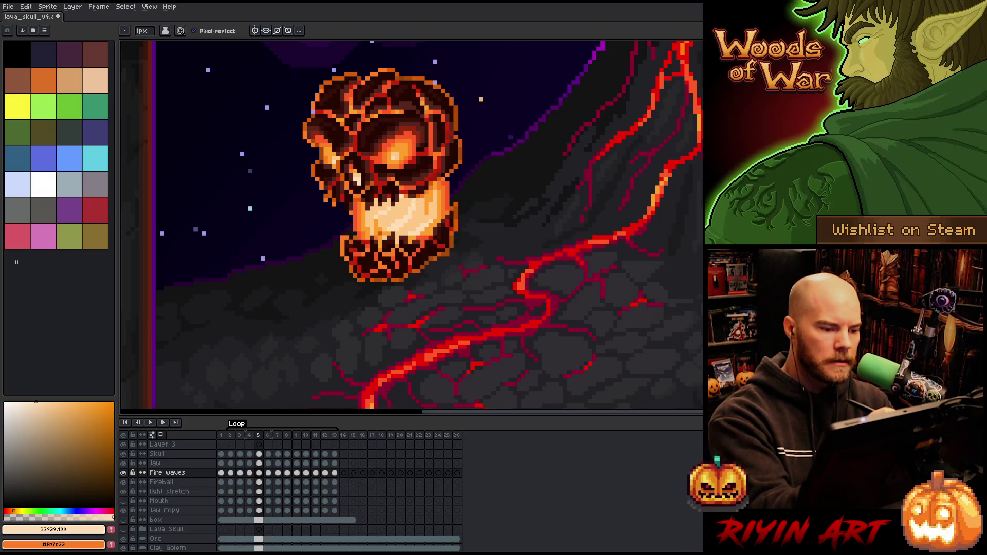
key("period")
key("comma")
key("period")
key("period")
key("period")
key("period")
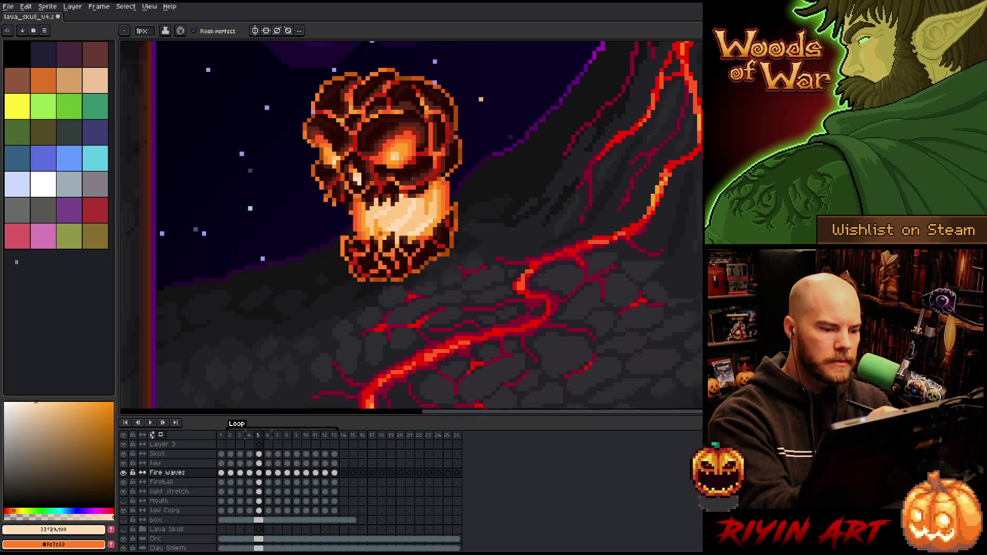
- Paint lighter pixels onto the glowing jaw in frame 10, then play the animation
key("comma")
key("comma")
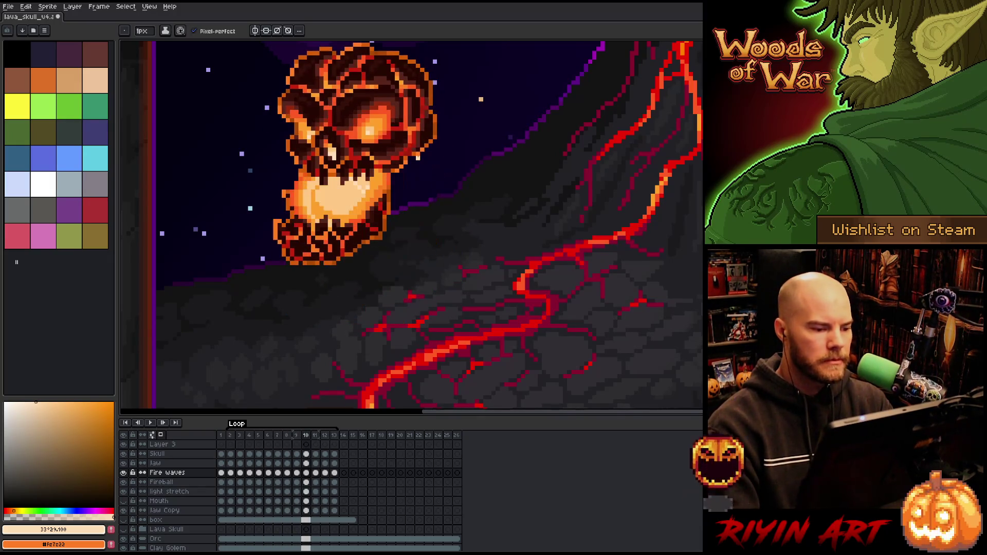
mouse_move(320, 187)
left_mouse_down()
mouse_move(348, 210)
mouse_move(357, 191)
left_mouse_up()
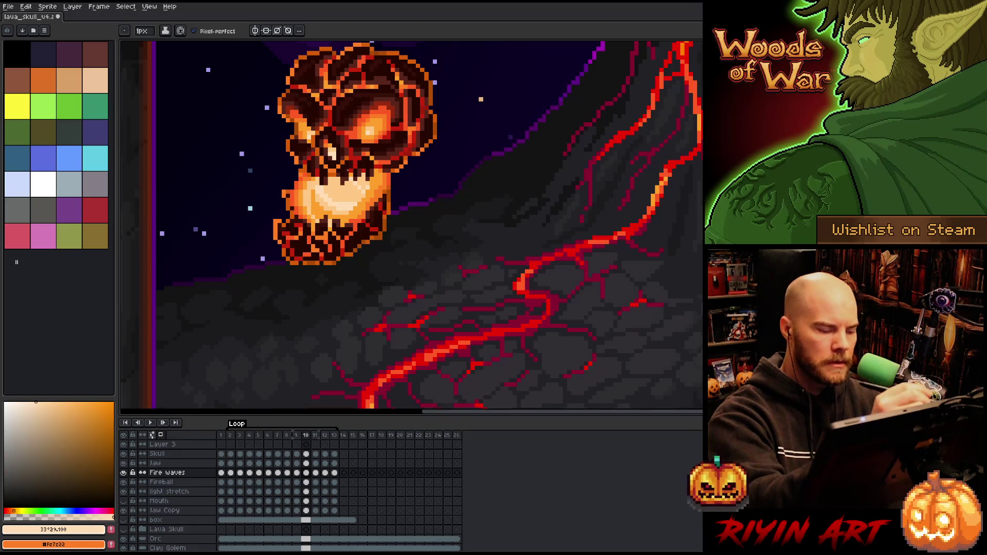
key("Right")
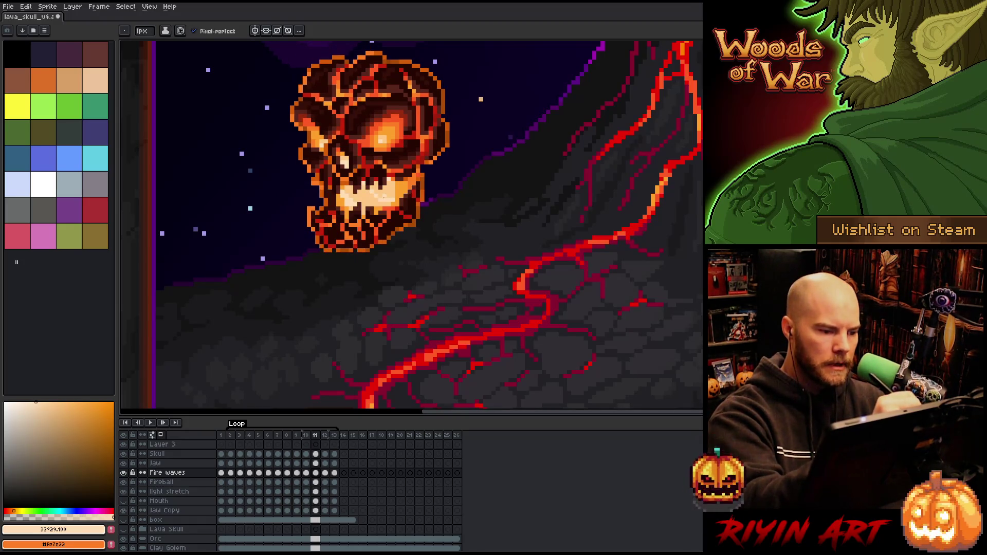
key("Right")
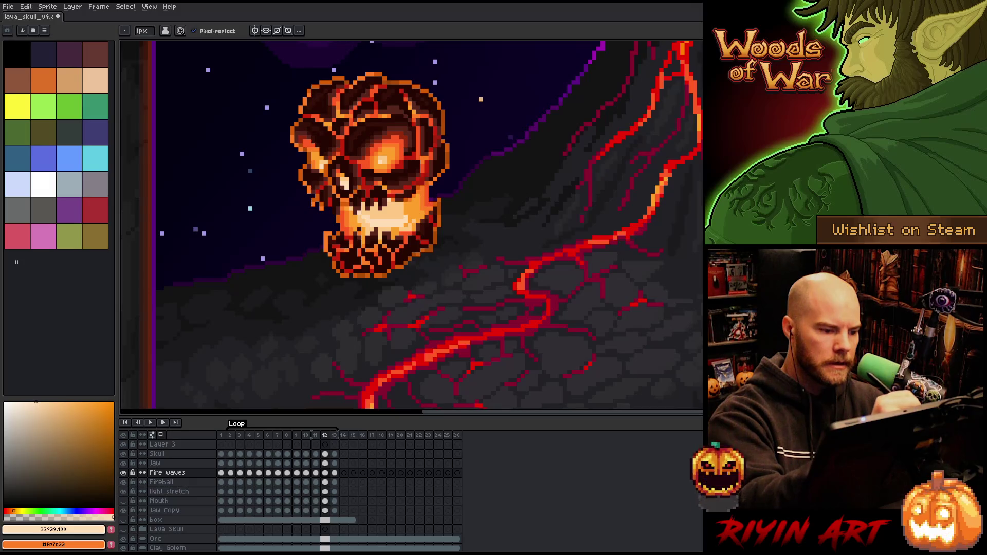
key("Right")
key("Return")
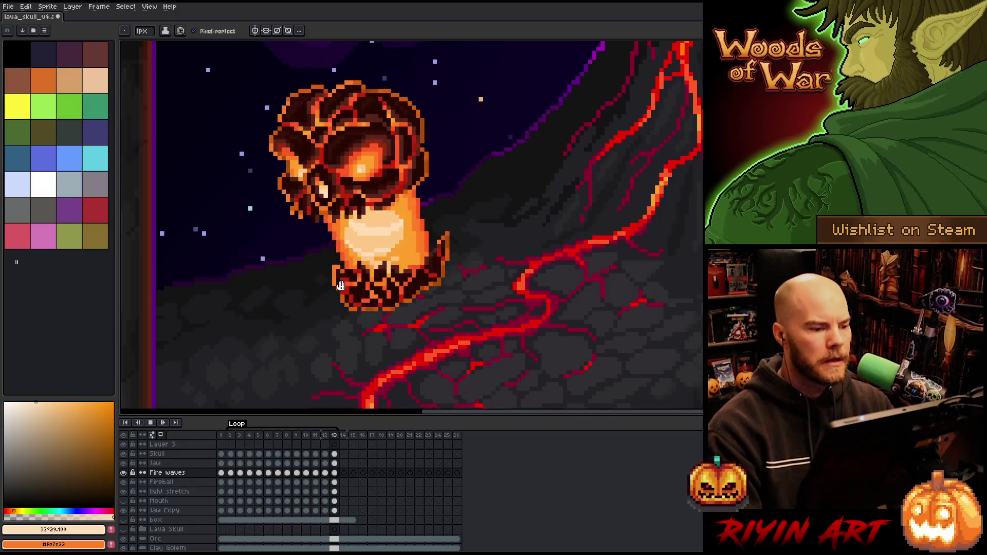
- Stop playback, jump to frame 13 and save the sprite
scroll(325, 274, "down", 4)
scroll(275, 301, "up", 1)
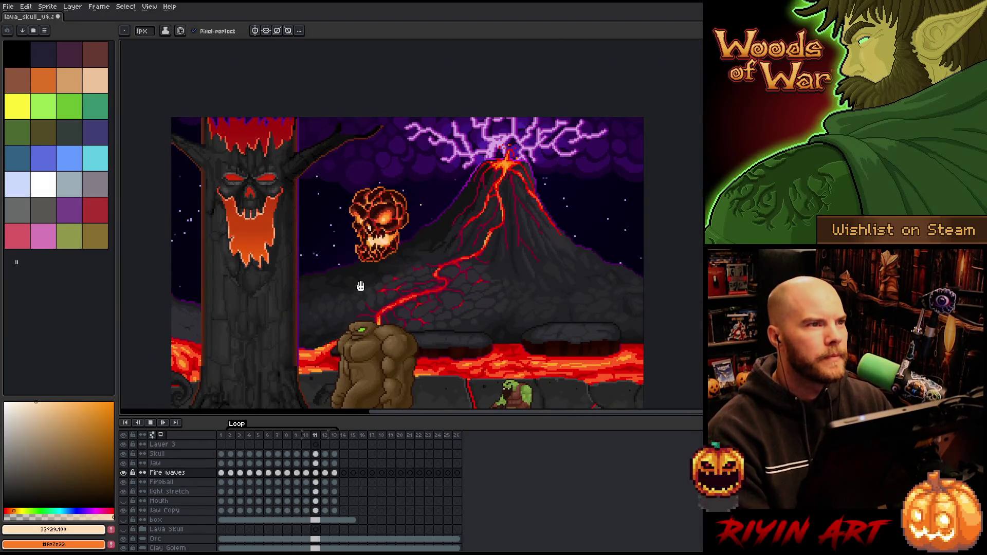
scroll(359, 281, "up", 2)
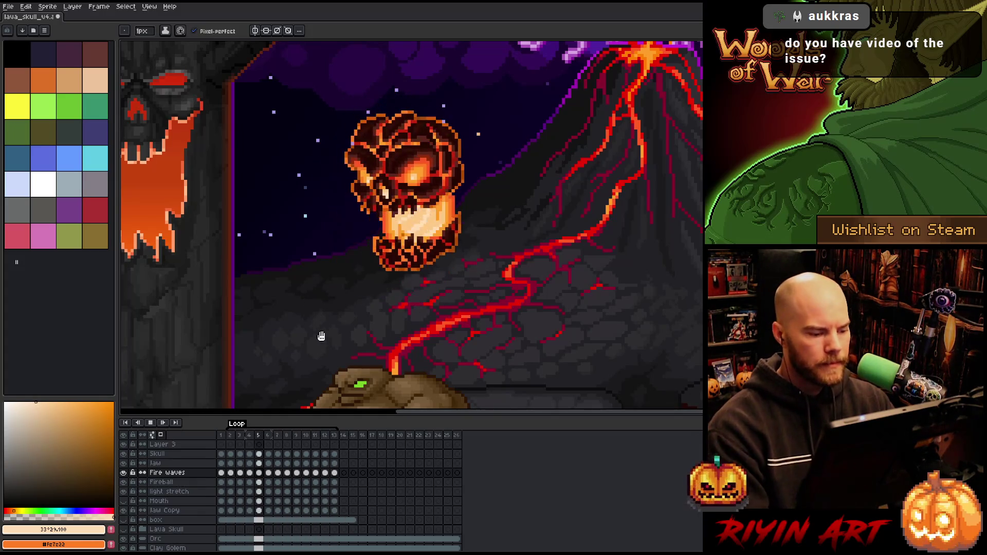
key("Return")
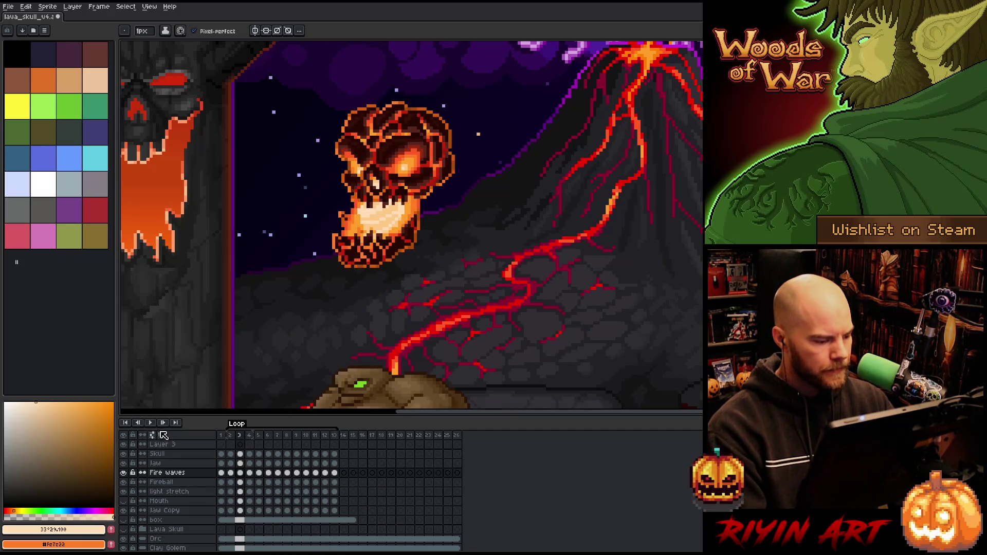
scroll(329, 288, "down", 3)
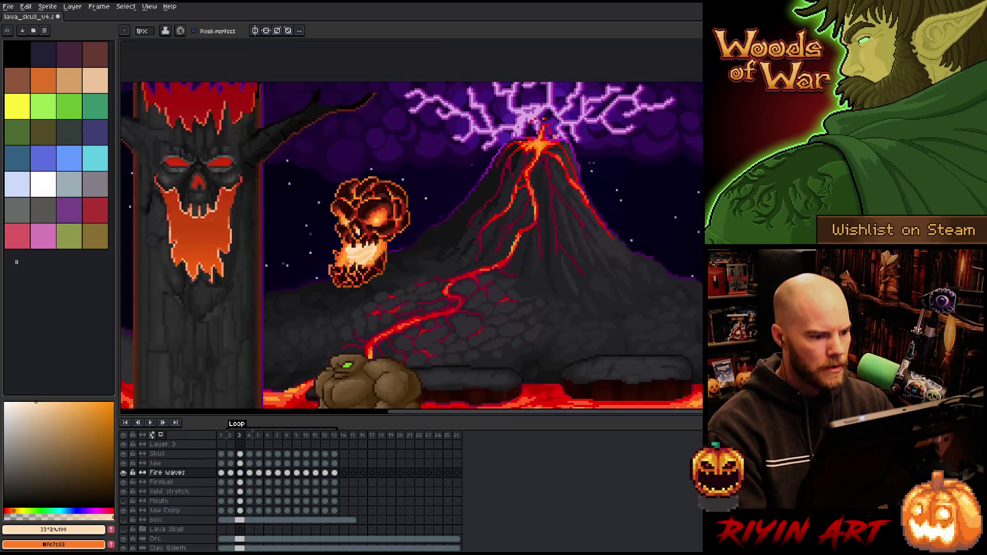
scroll(329, 288, "up", 2)
scroll(329, 288, "down", 1)
left_click(335, 435)
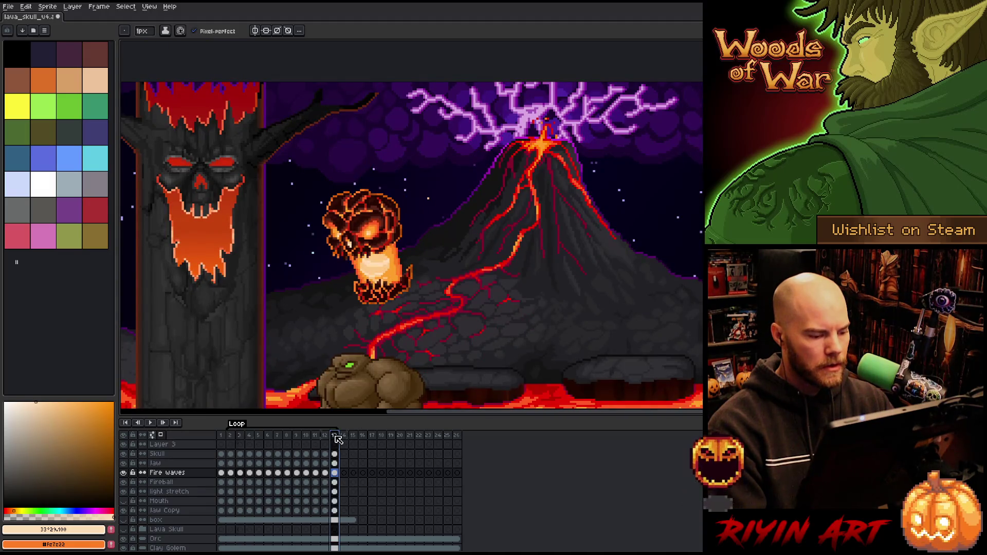
key("ctrl+s")
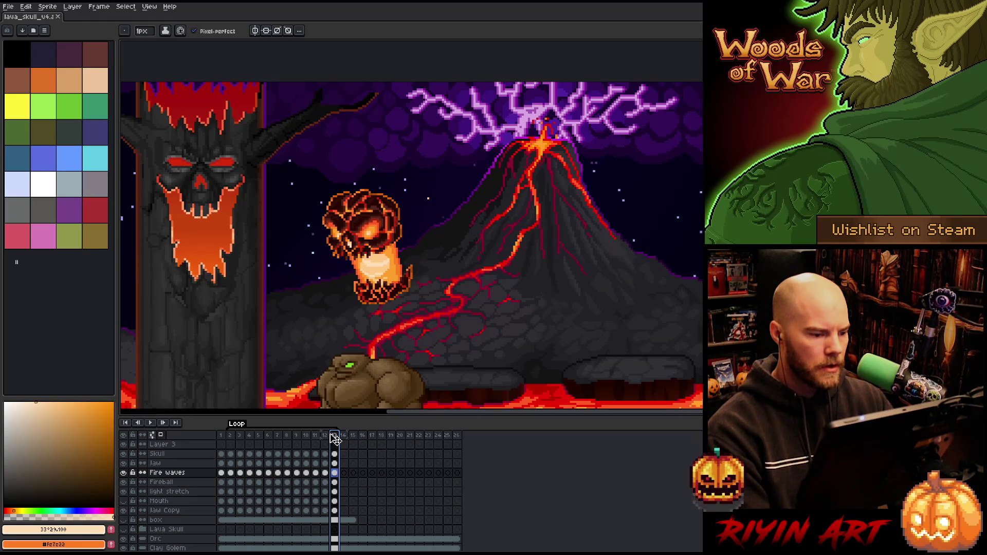
- Preview frames 2 to 4 in playback, then bring up the frame 1 options
left_click_drag(230, 436, 249, 436)
key("Return")
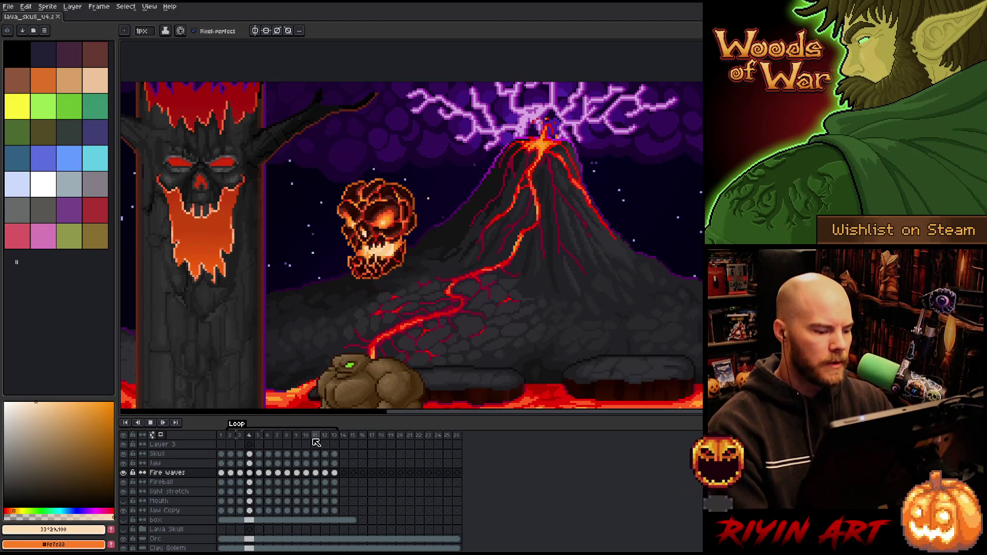
key("Return")
right_click(221, 437)
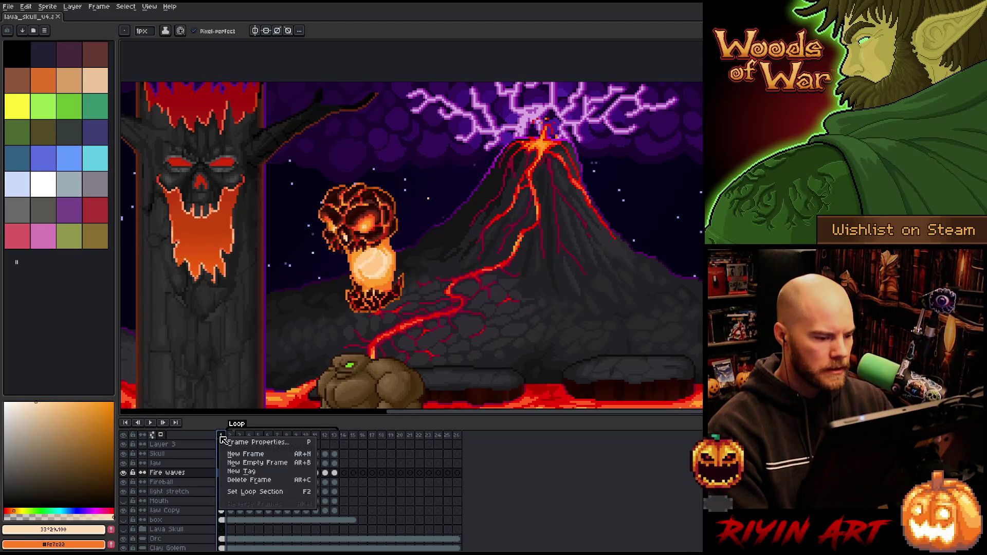
- Delete frame 1 and pick dark red #c5210b as the drawing colour
left_click(242, 480)
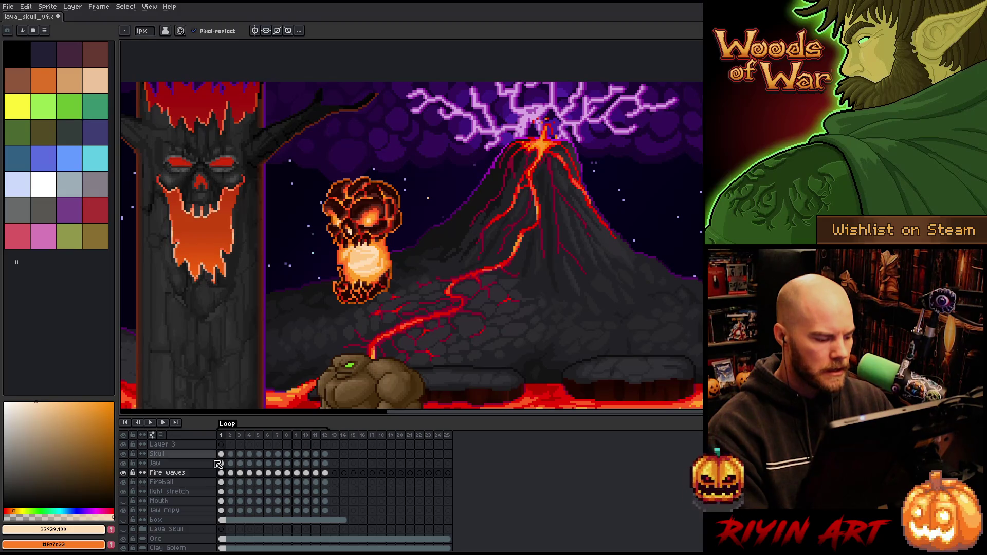
right_click(163, 502)
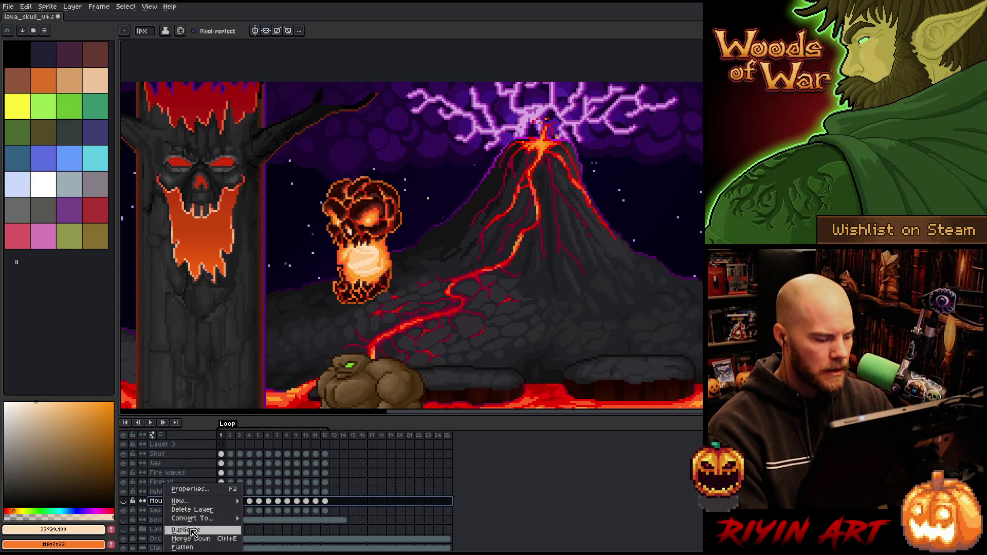
left_click(160, 502)
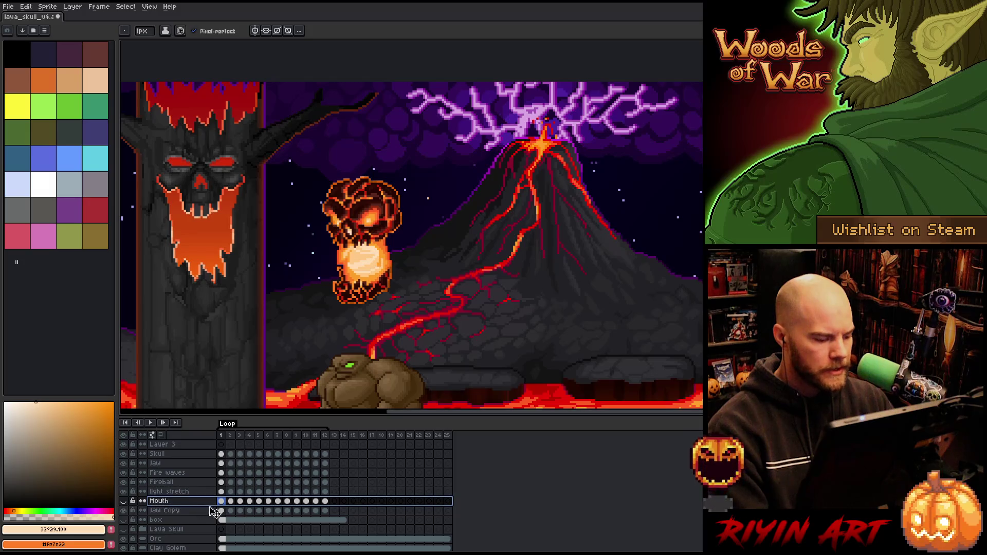
left_click(123, 501)
scroll(330, 300, "up", 1)
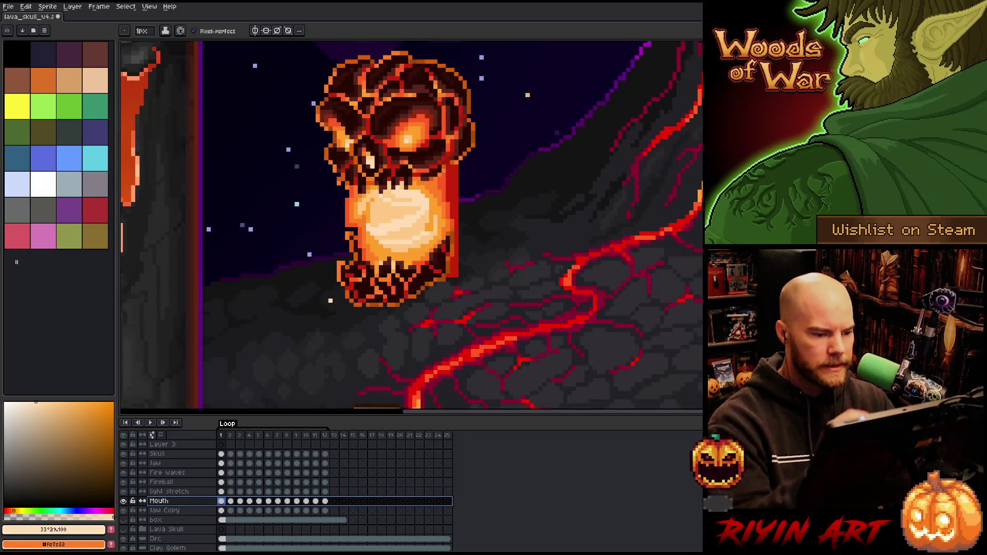
left_click(427, 324, "alt")
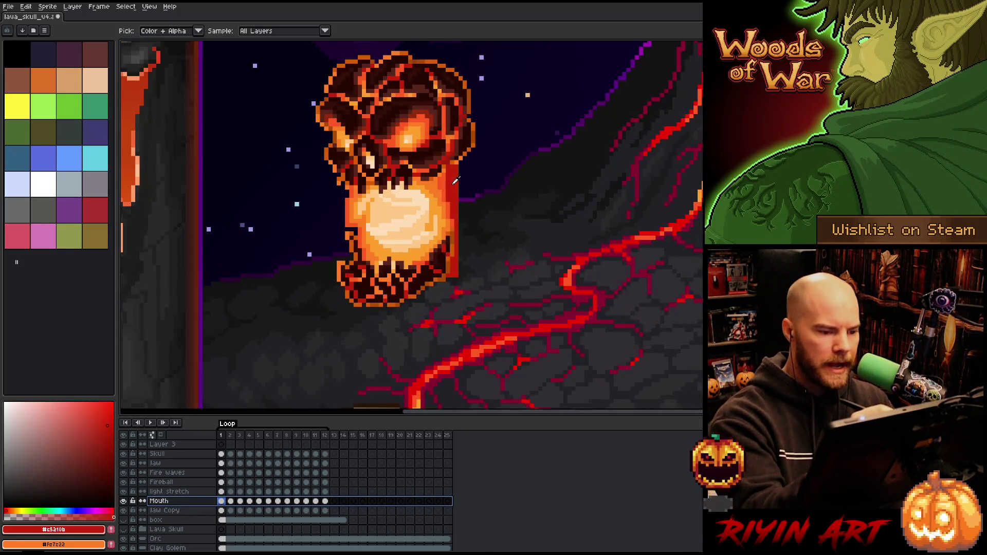
left_click(123, 501)
- Select the light stretch cels across frames 1 to 12 and bring up the Outline effect
left_click(224, 493)
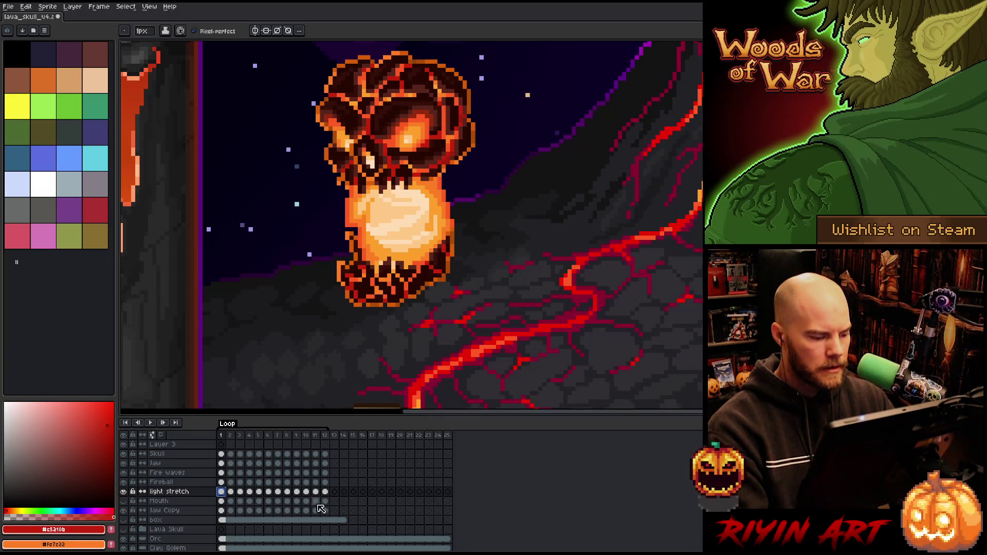
left_click_drag(324, 492, 225, 492)
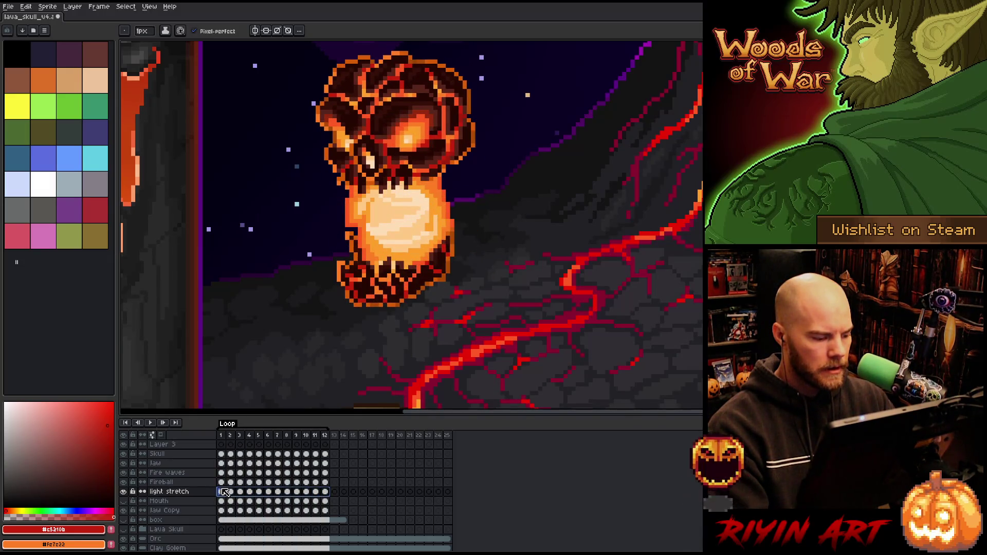
key("shift+o")
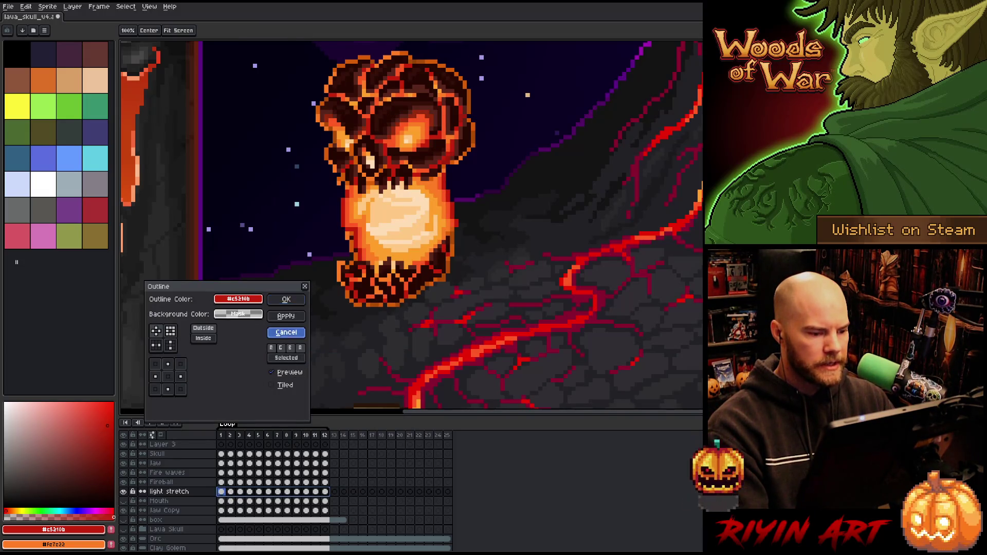
- Cancel the Outline effect and create a new empty Layer 4 above light stretch
left_click(280, 330)
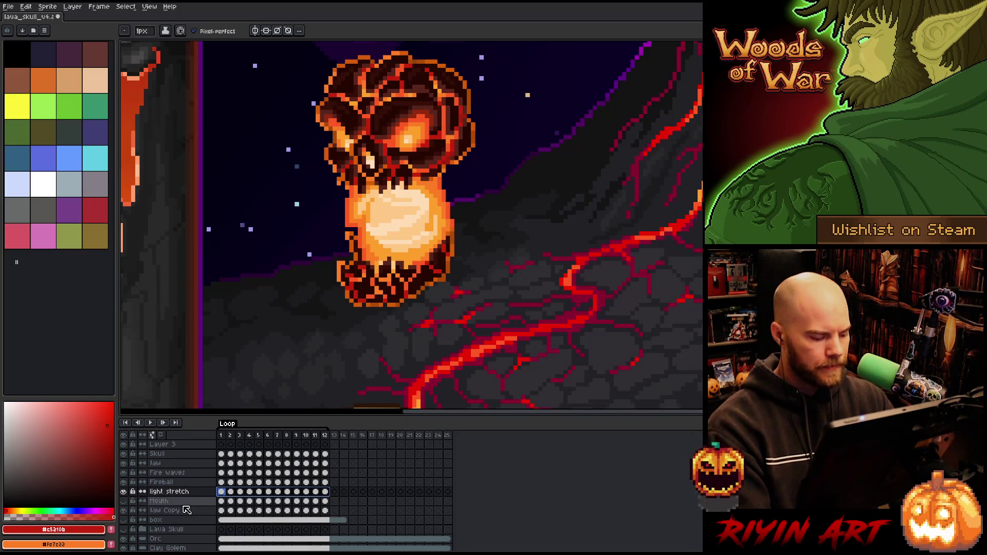
key("shift+n")
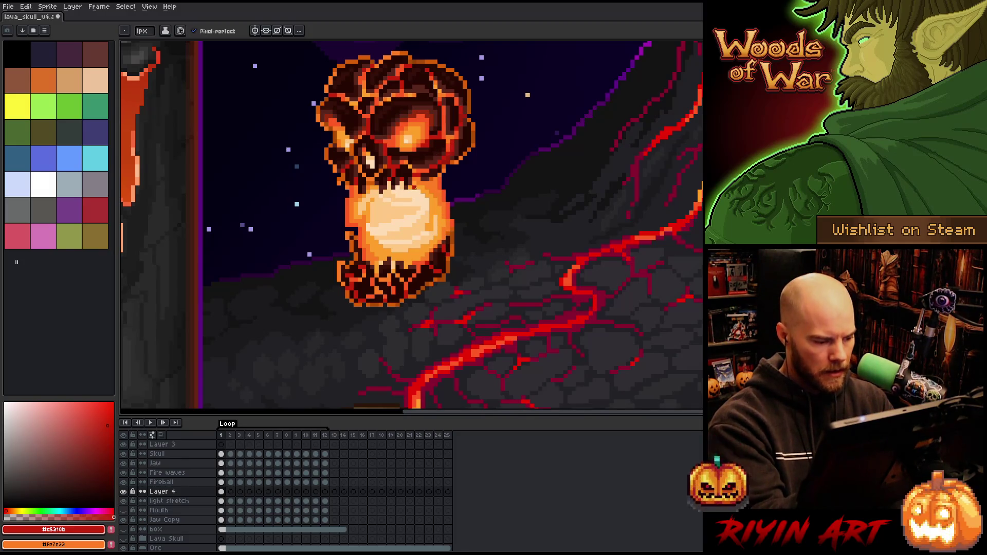
- Move Layer 4 above Fire waves and paint a dark red drip down the jaw's right side
left_click(181, 492)
left_click_drag(183, 493, 185, 473)
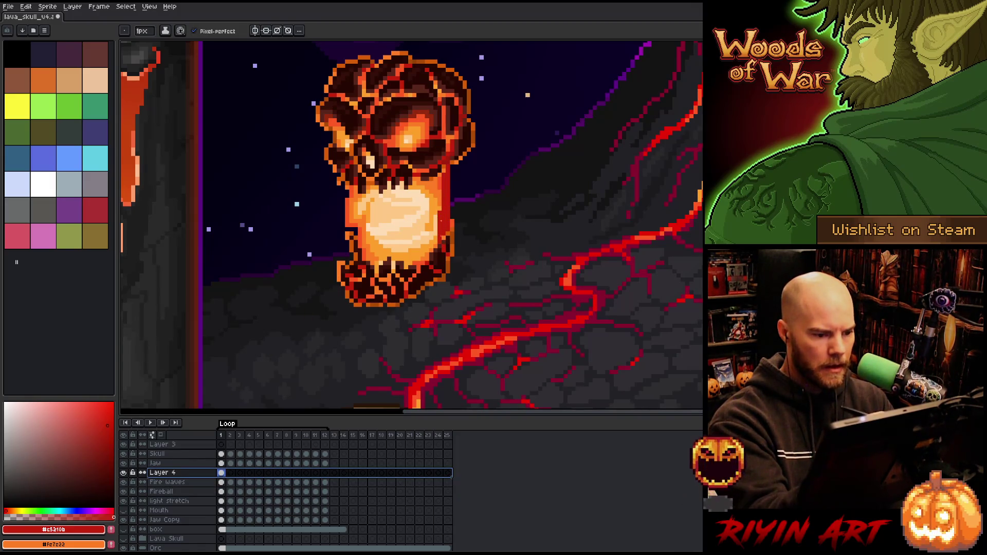
left_click(457, 166)
left_click_drag(431, 182, 427, 260)
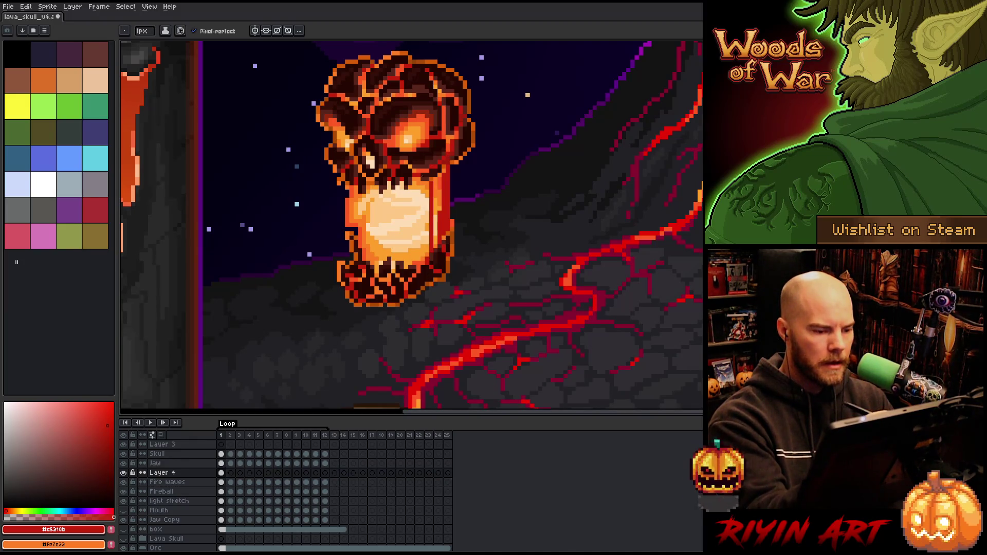
left_click_drag(427, 181, 427, 257)
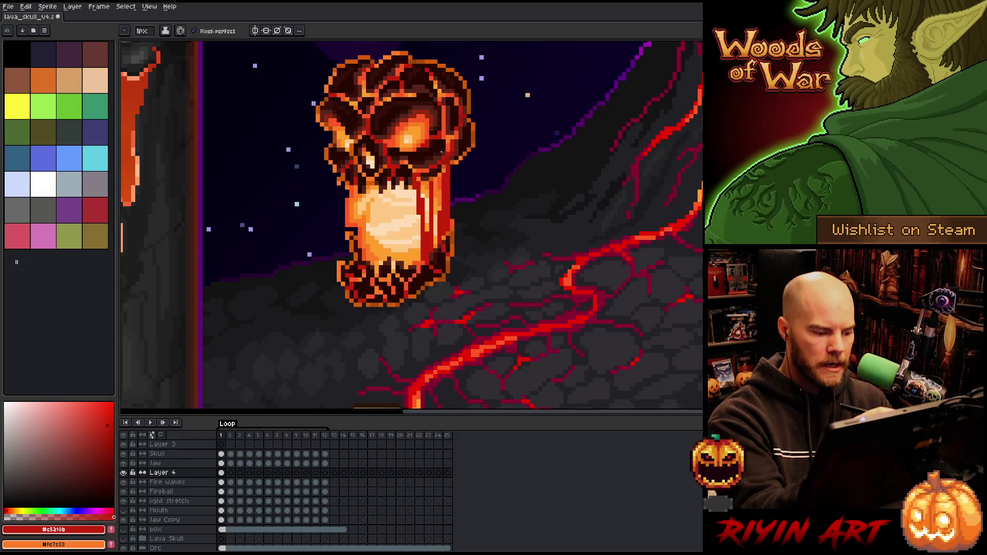
- Go to the next frame and hide the glowing mouth layer
key("Right")
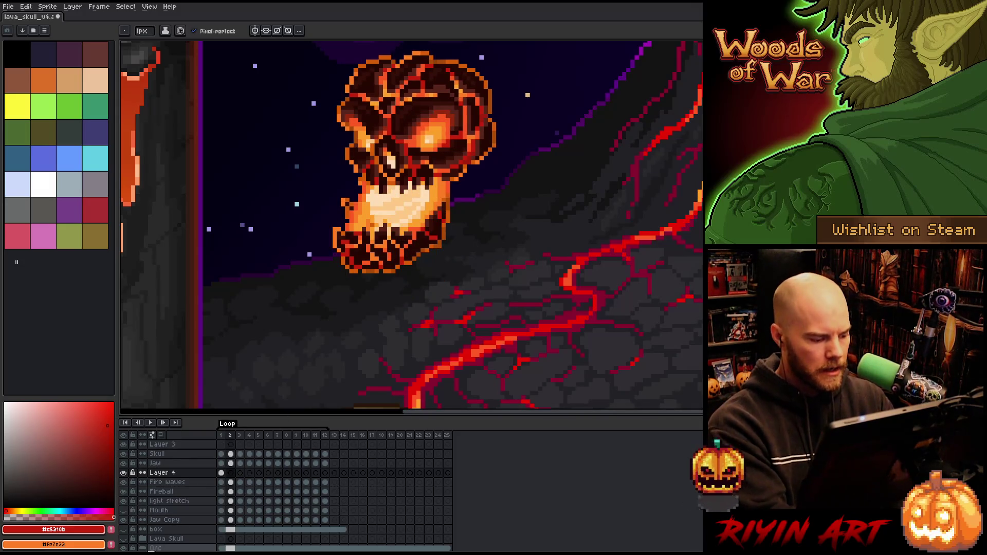
left_click(129, 490)
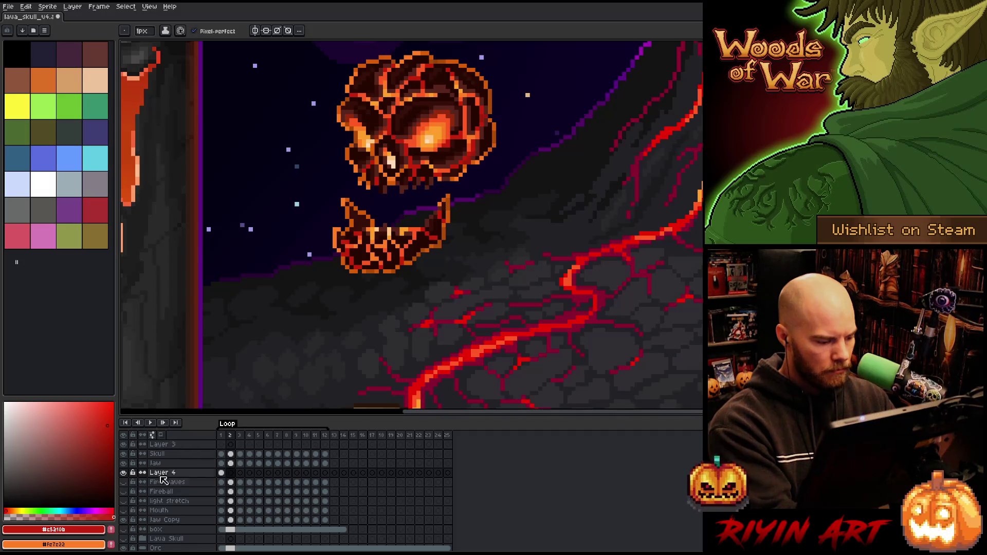
scroll(159, 494, "down", 3)
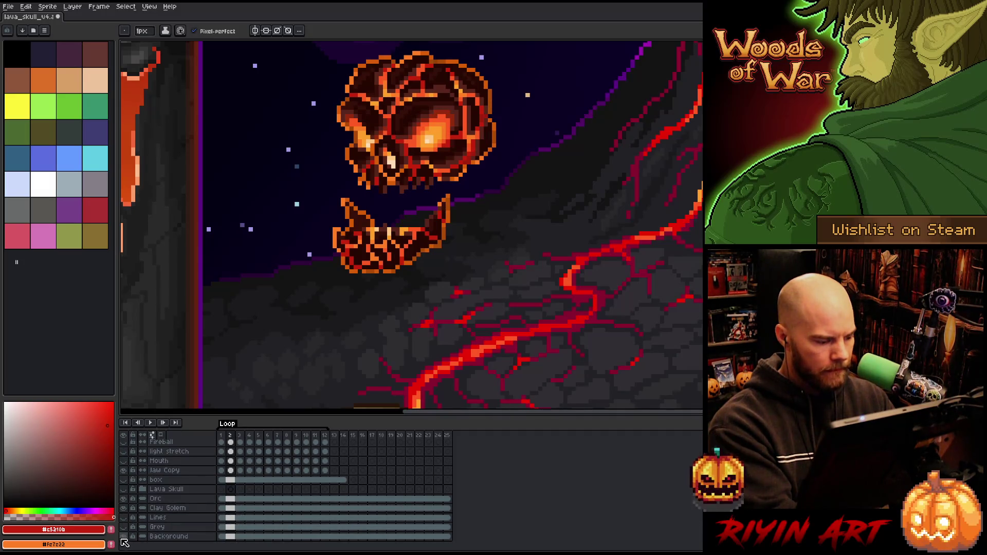
- Hide the background layer and turn on onion skinning to see the skull alone
left_click(123, 537)
scroll(146, 497, "up", 3)
left_click(166, 436)
scroll(315, 346, "up", 4)
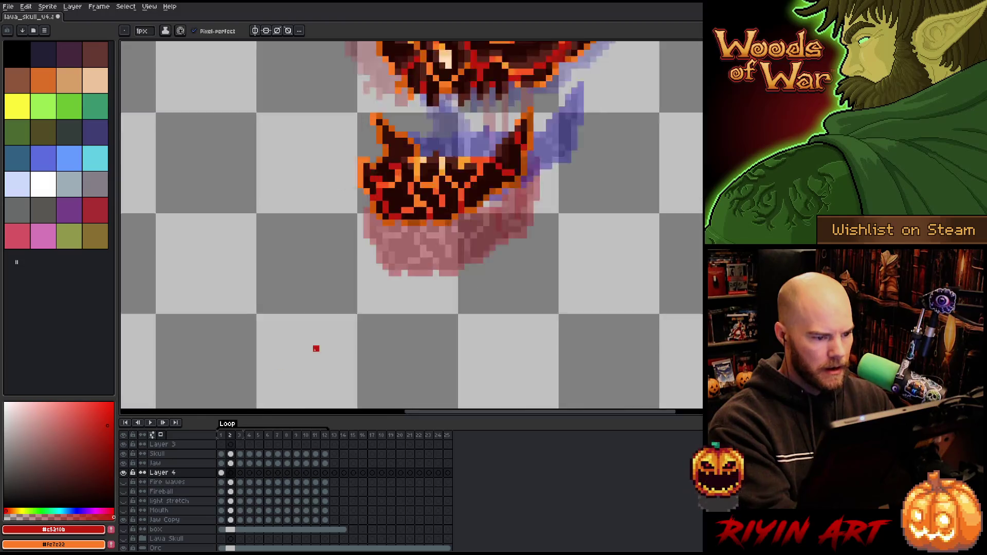
scroll(403, 297, "down", 4)
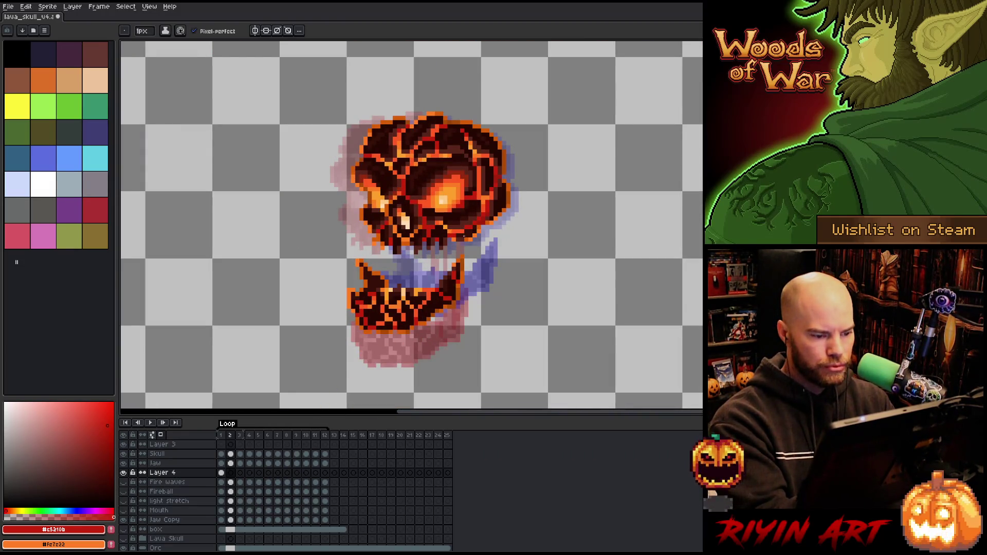
- Draw red drips below and beside the teeth, extending toward the jaw over successive frames
left_click_drag(436, 236, 436, 275)
key("ctrl+z")
mouse_move(459, 242)
left_mouse_down()
mouse_move(438, 280)
mouse_move(461, 254)
mouse_move(453, 268)
left_mouse_up()
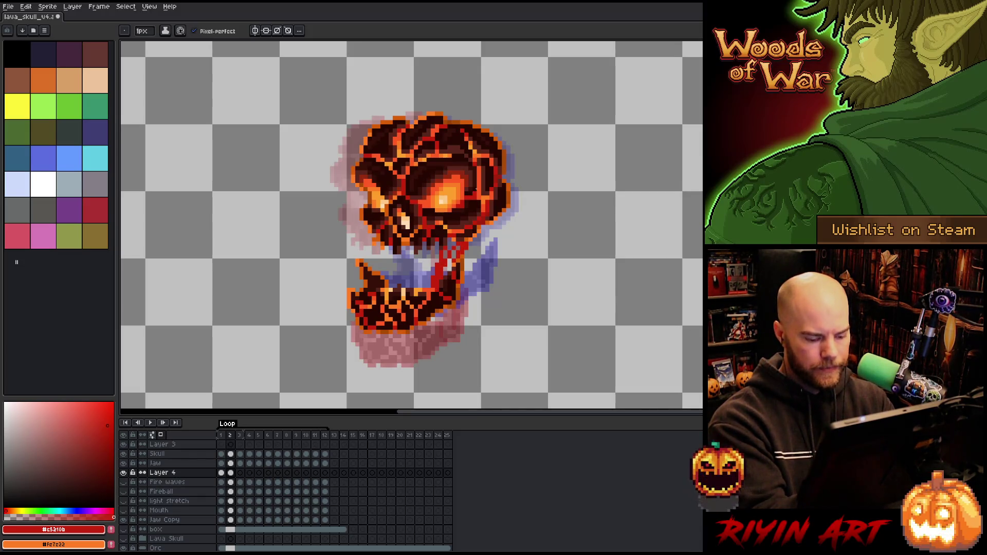
key("Right")
mouse_move(476, 244)
left_mouse_down()
mouse_move(468, 264)
mouse_move(485, 263)
left_mouse_up()
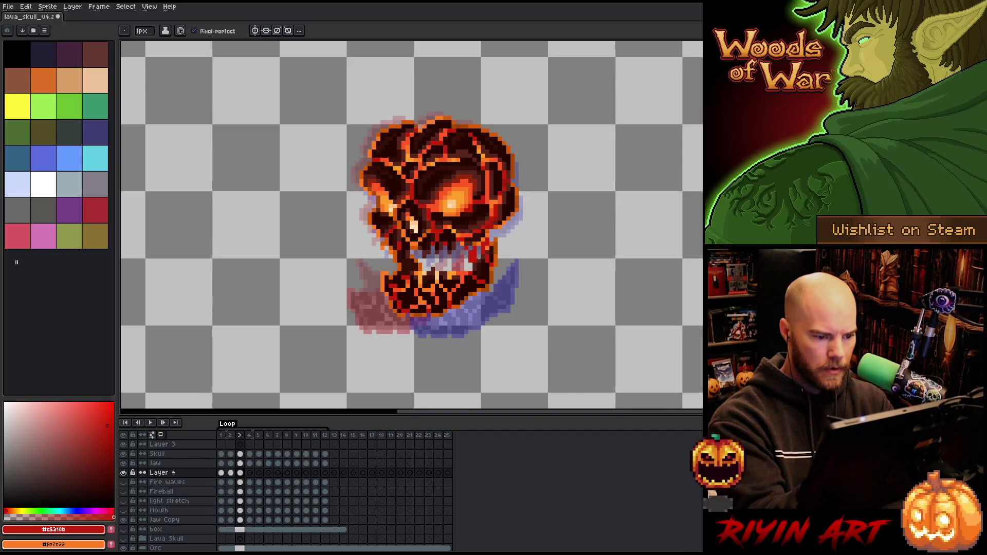
key("period")
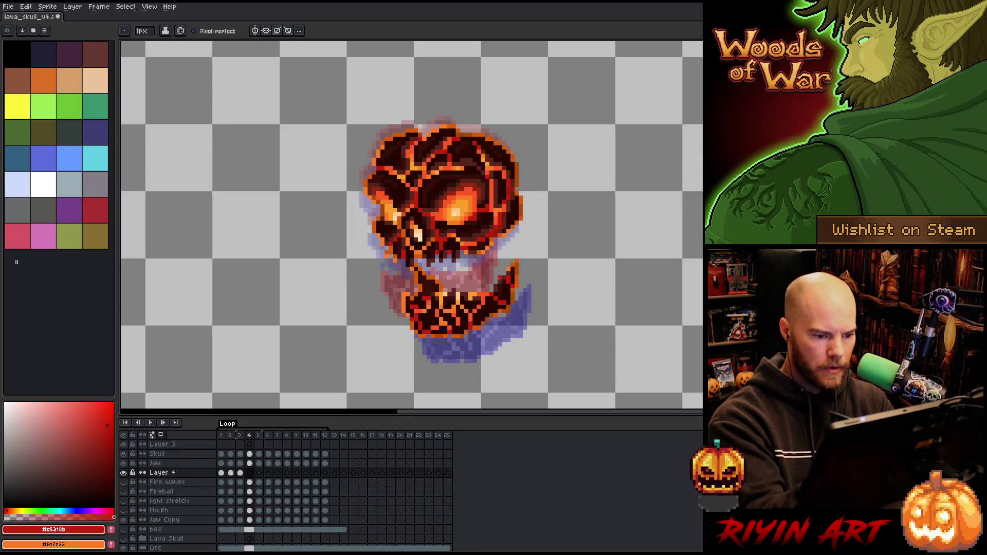
left_click_drag(485, 251, 498, 286)
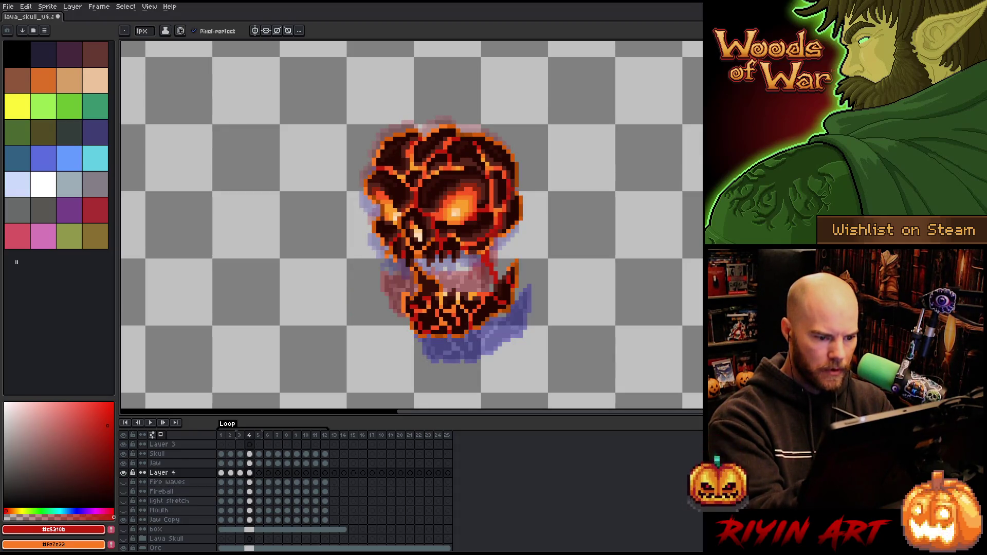
left_click_drag(496, 249, 503, 281)
left_click_drag(504, 239, 505, 260)
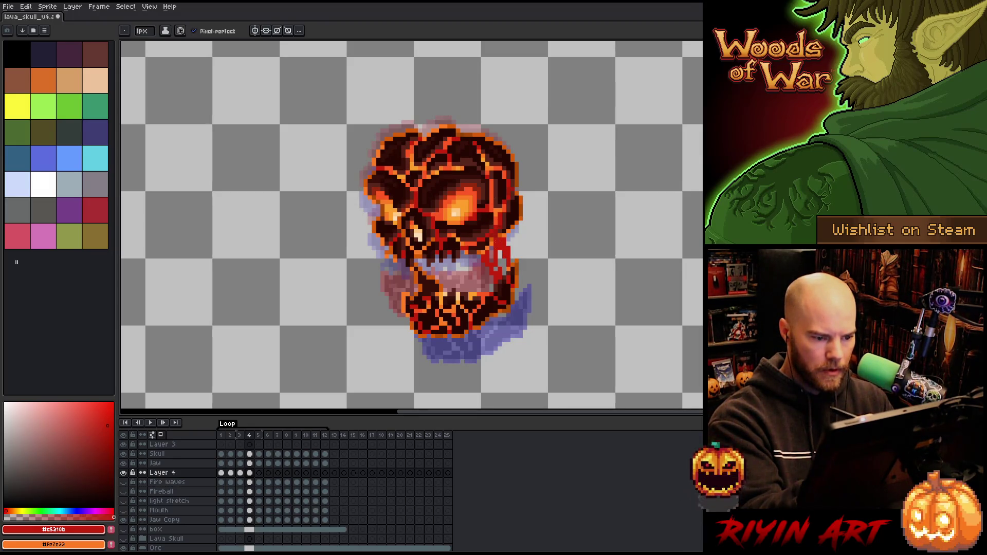
- Add dark red drip bands beside the right jaw and below the skull on the next two frames
key("period")
left_click_drag(491, 265, 514, 301)
left_click_drag(507, 242, 520, 287)
left_click_drag(505, 249, 483, 330)
key("Right")
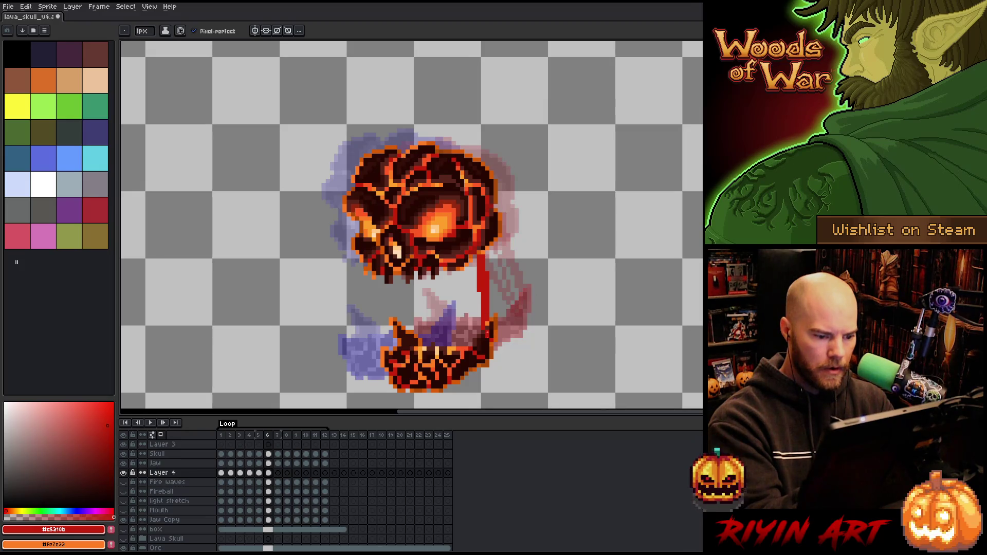
left_click_drag(466, 273, 474, 337)
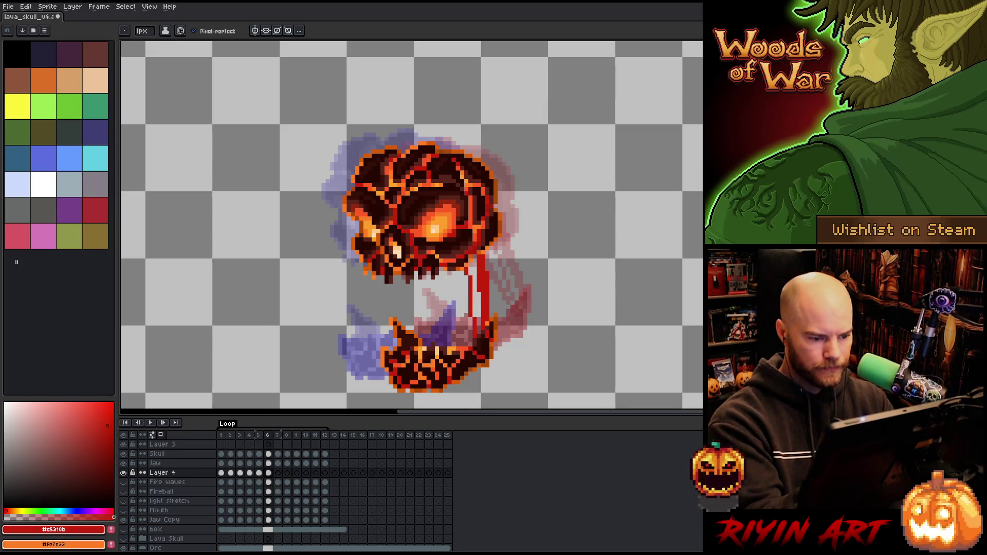
left_click_drag(457, 272, 472, 339)
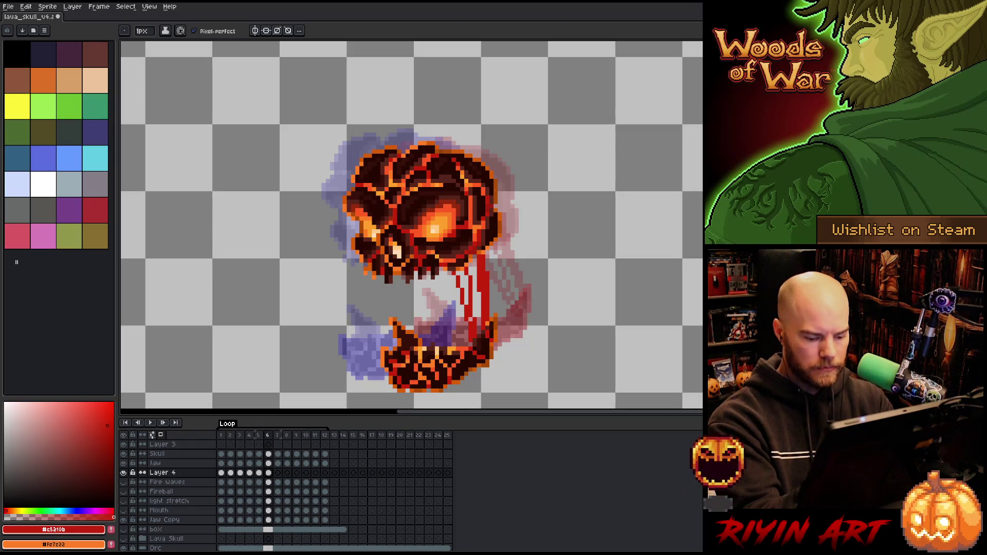
- Draw vertical red drip strokes on frame 7 and drips over the jaw on frame 8
key("e")
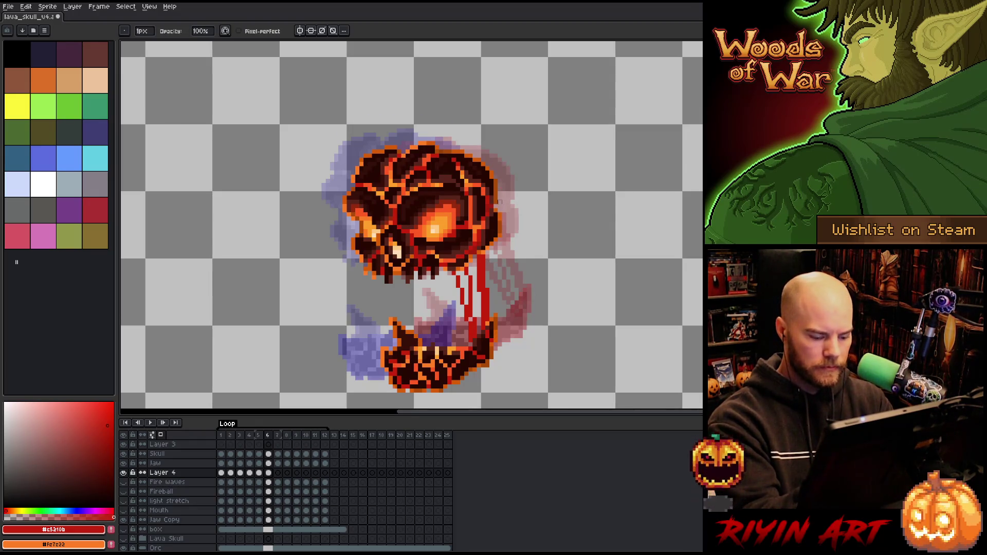
key("period")
key("b")
left_click_drag(442, 251, 438, 337)
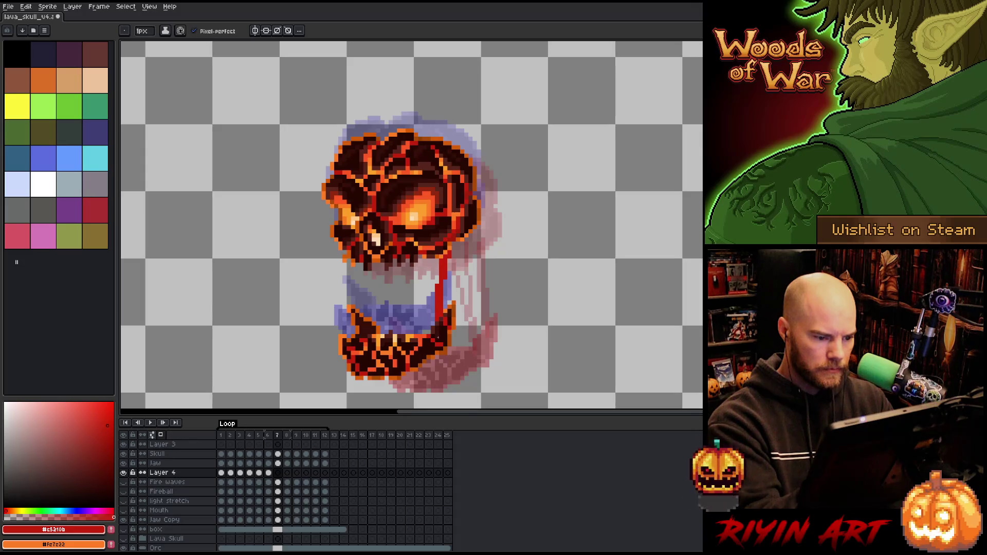
left_click_drag(430, 258, 428, 335)
left_click_drag(422, 255, 426, 334)
key("period")
mouse_move(425, 244)
left_mouse_down()
mouse_move(422, 308)
mouse_move(443, 241)
mouse_move(443, 280)
left_mouse_up()
mouse_move(458, 229)
left_mouse_down()
mouse_move(449, 271)
mouse_move(449, 230)
mouse_move(459, 226)
left_mouse_up()
- Add drips on frames 9–12, including a thick diagonal drip to the jaw, then preview playback
key("period")
left_click_drag(437, 231, 430, 265)
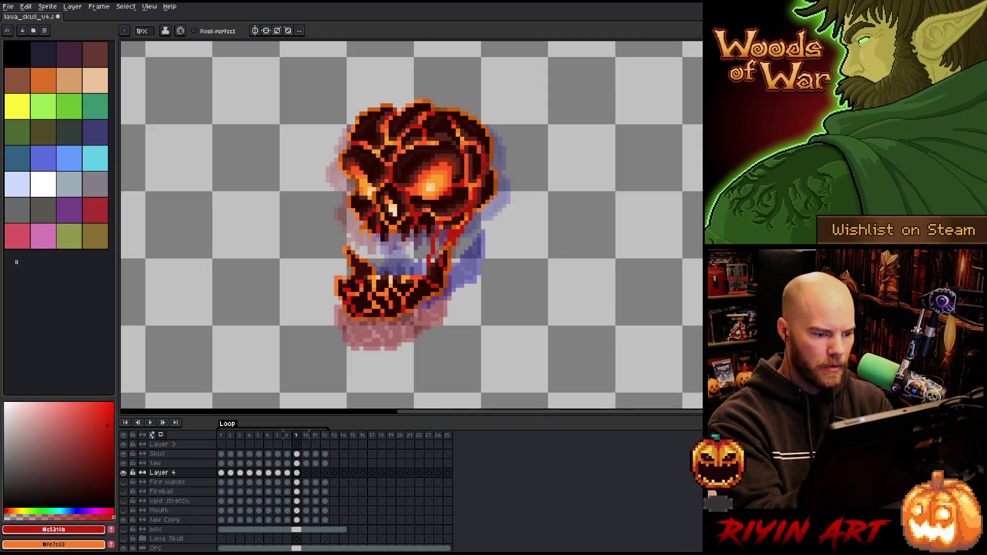
key(".")
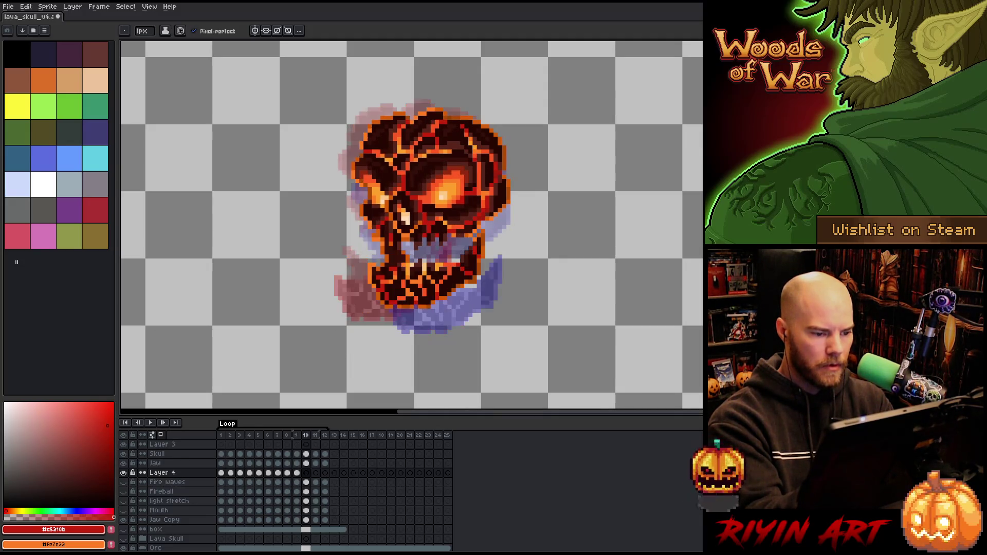
left_click_drag(471, 238, 466, 251)
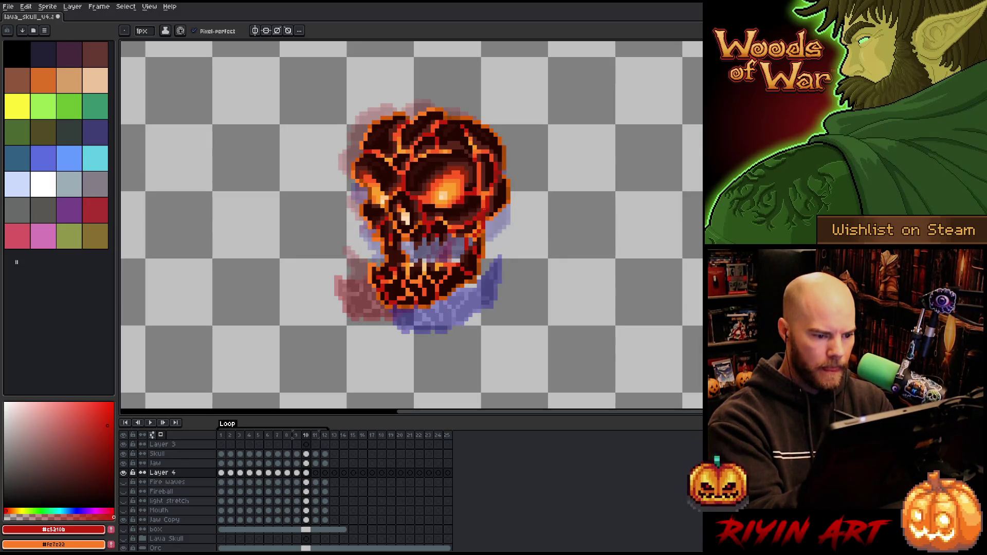
key(".")
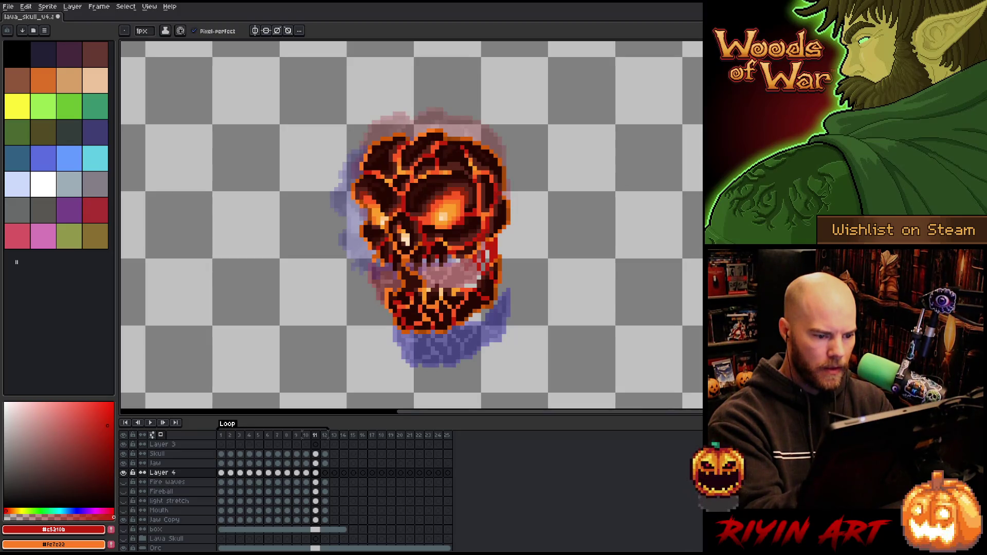
key(".")
left_click_drag(465, 251, 503, 308)
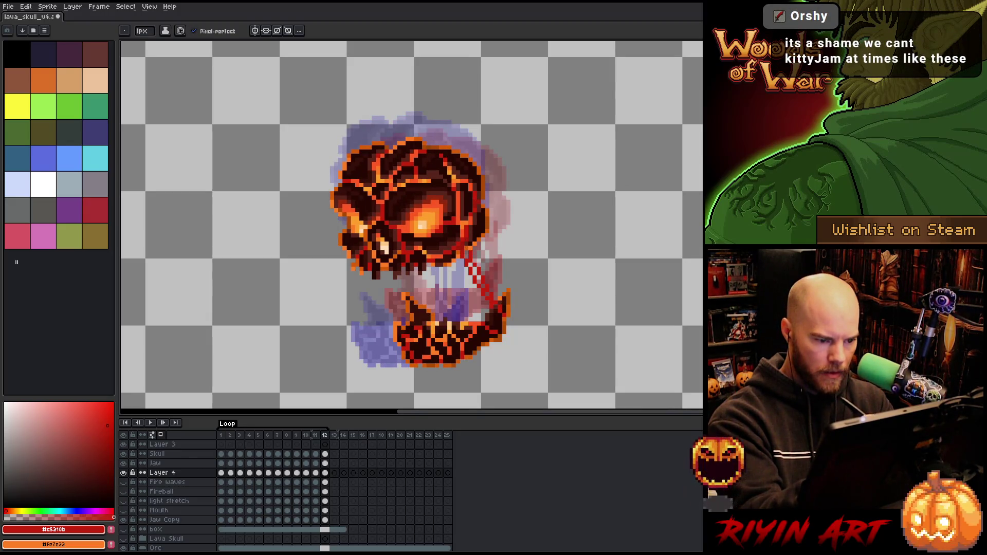
left_click_drag(478, 241, 500, 295)
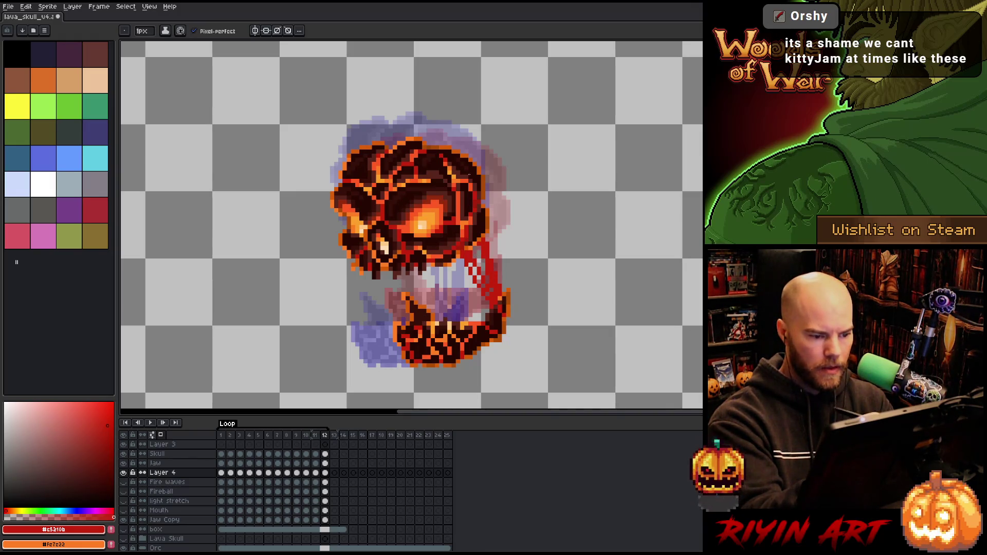
key("Return")
key("Return")
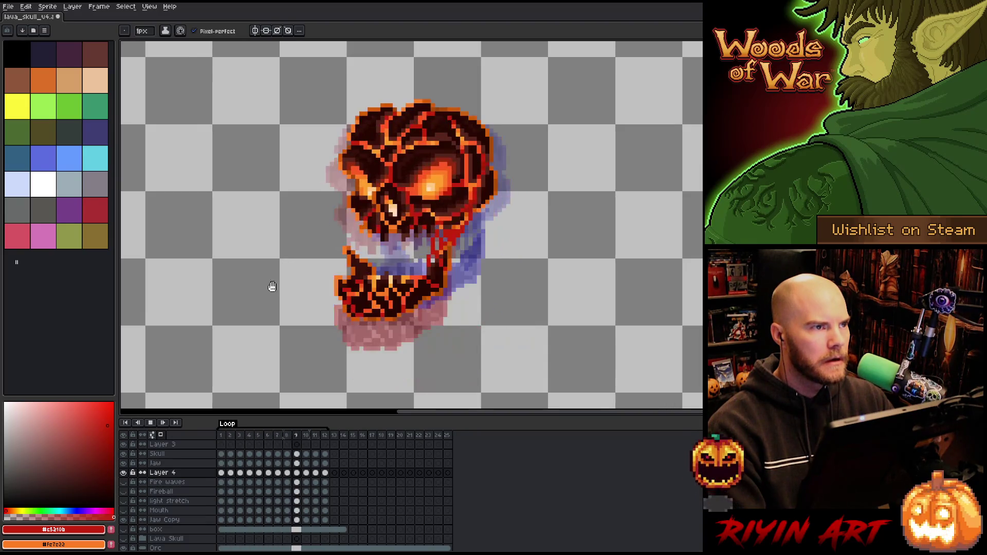
key("Return")
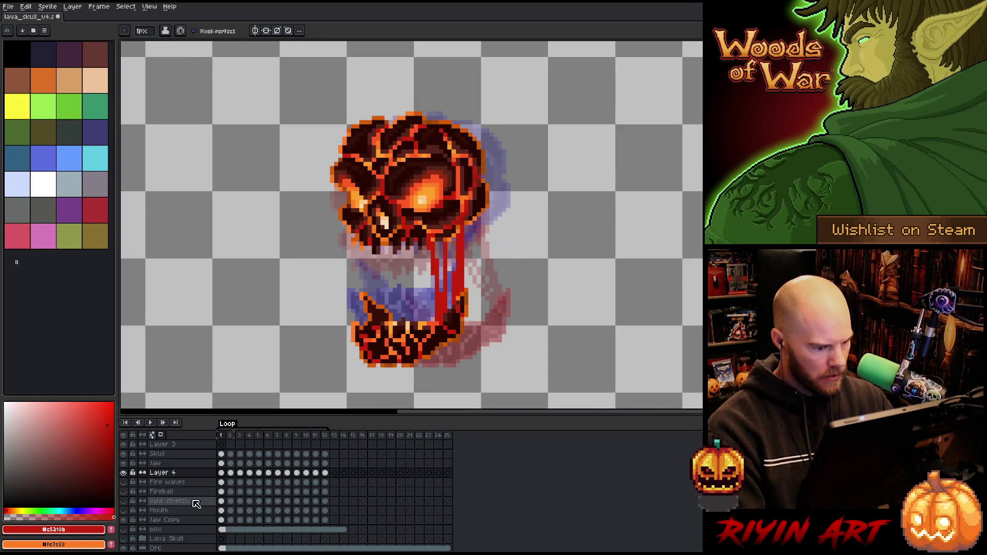
- Move Layer 4 below Mouth and draw dark red drips inside the mouth on frame 1
key("ctrl+z")
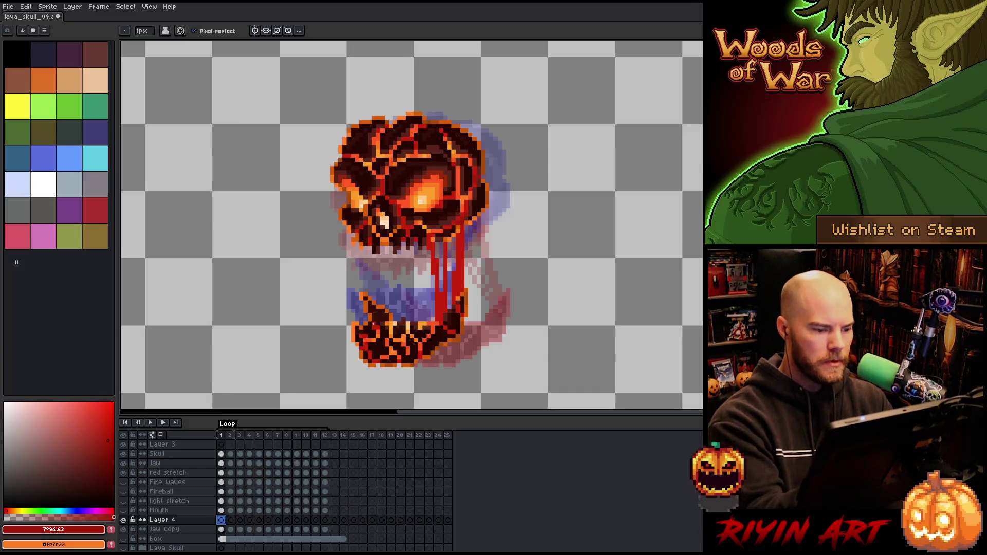
left_click_drag(370, 322, 370, 246)
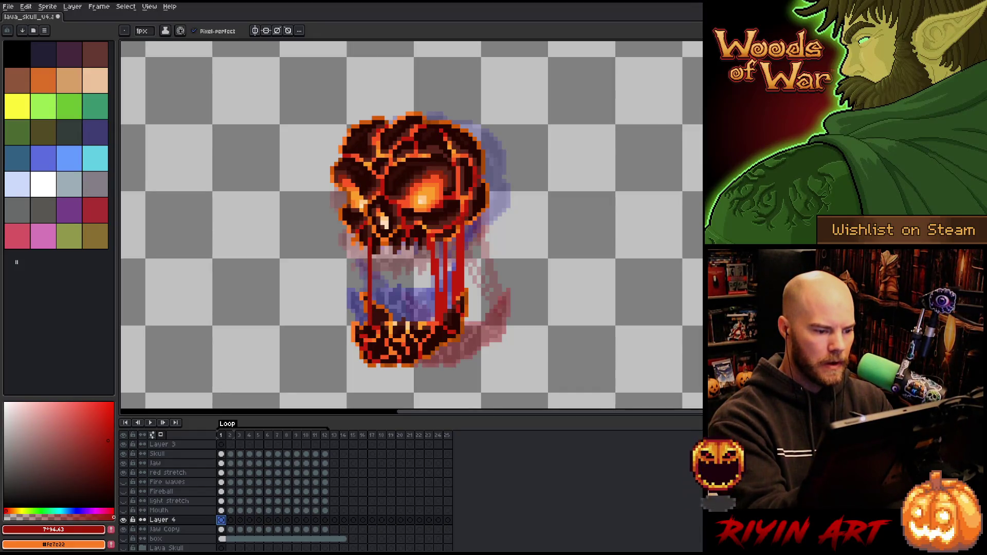
key("ctrl+z")
left_click_drag(372, 324, 379, 255)
left_click_drag(370, 313, 370, 245)
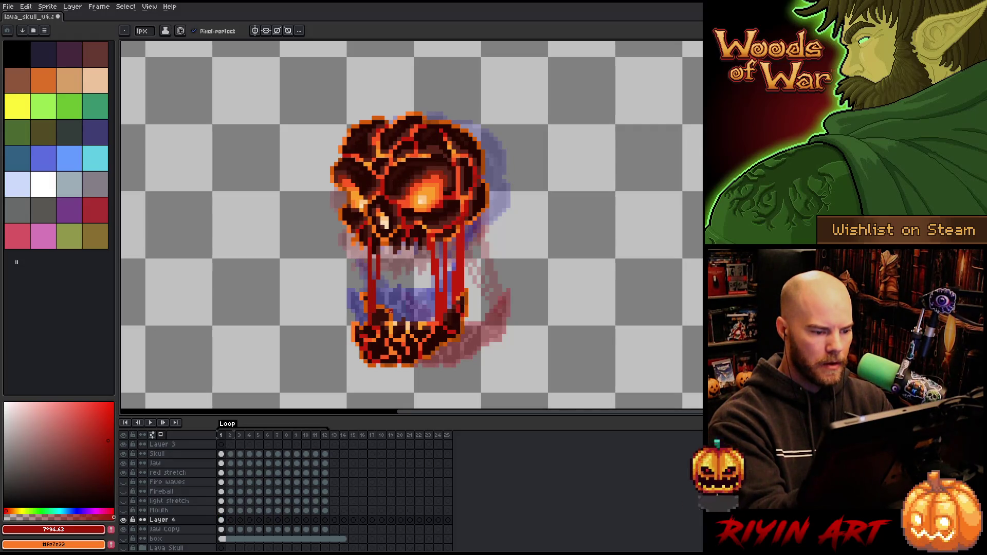
mouse_move(388, 314)
left_mouse_down()
mouse_move(389, 246)
mouse_move(391, 280)
left_mouse_up()
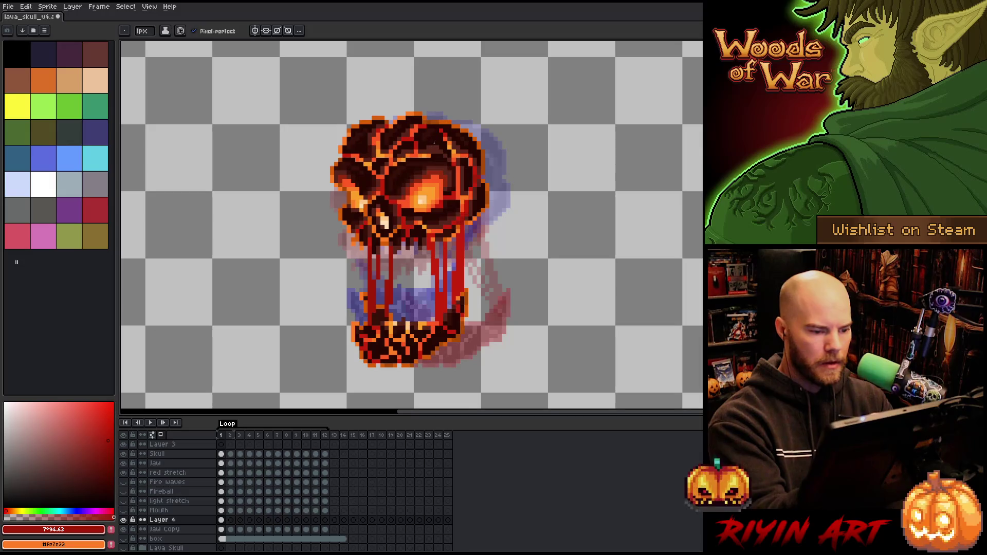
- Draw diagonal and left-side mouth drips on frame 2, comparing against frame 1
key("period")
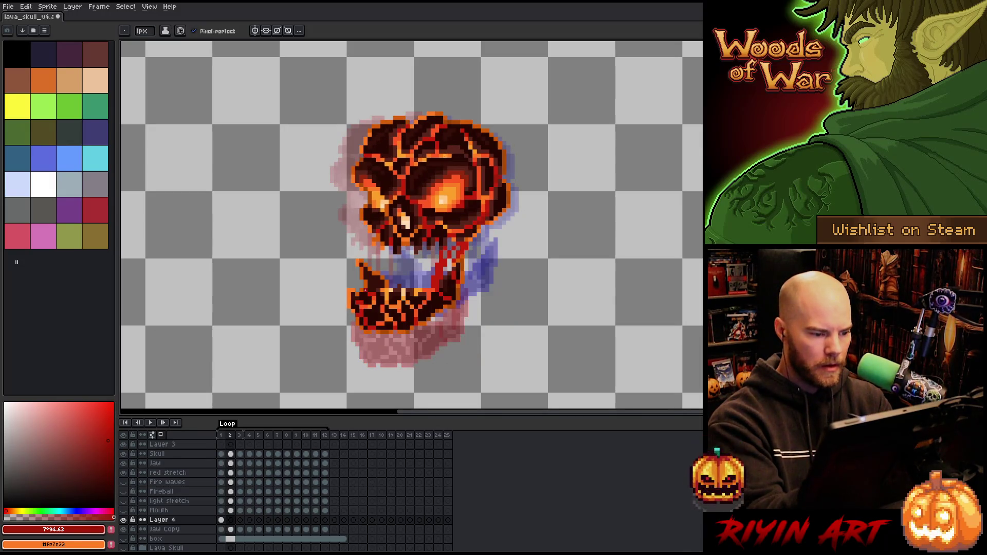
left_click_drag(361, 288, 379, 241)
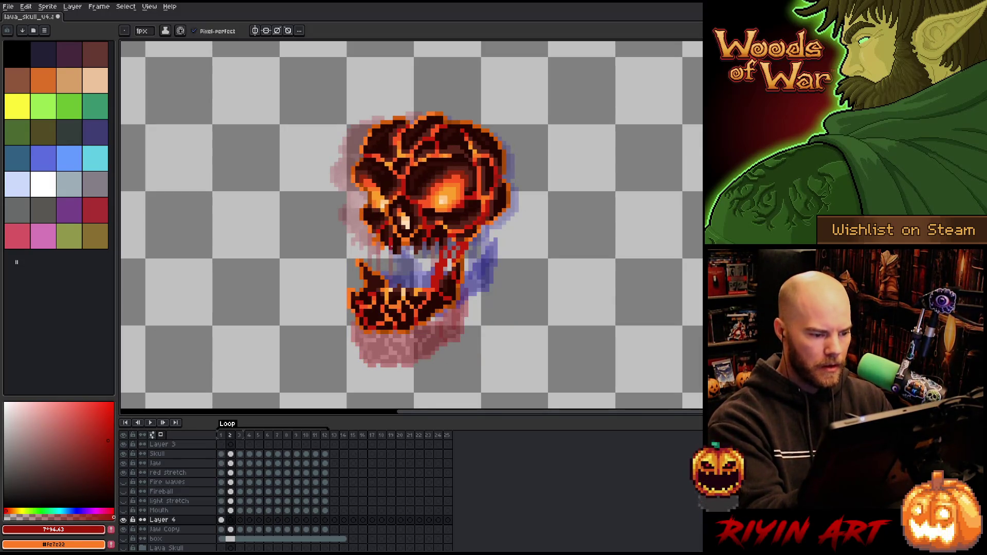
key("comma")
key("period")
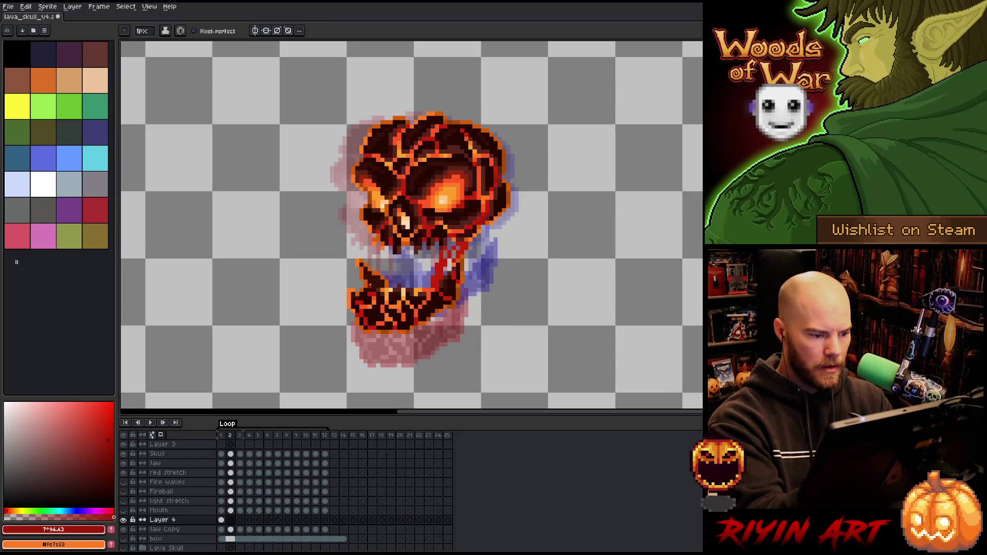
key("comma")
key("e")
key("b")
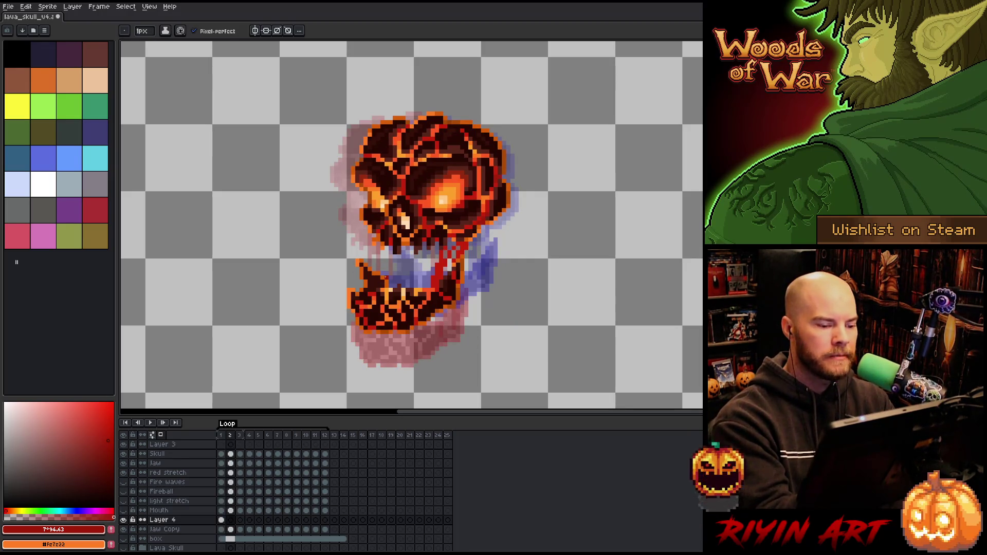
mouse_move(385, 277)
left_mouse_down()
mouse_move(395, 256)
mouse_move(378, 242)
left_mouse_up()
left_click_drag(386, 287, 374, 247)
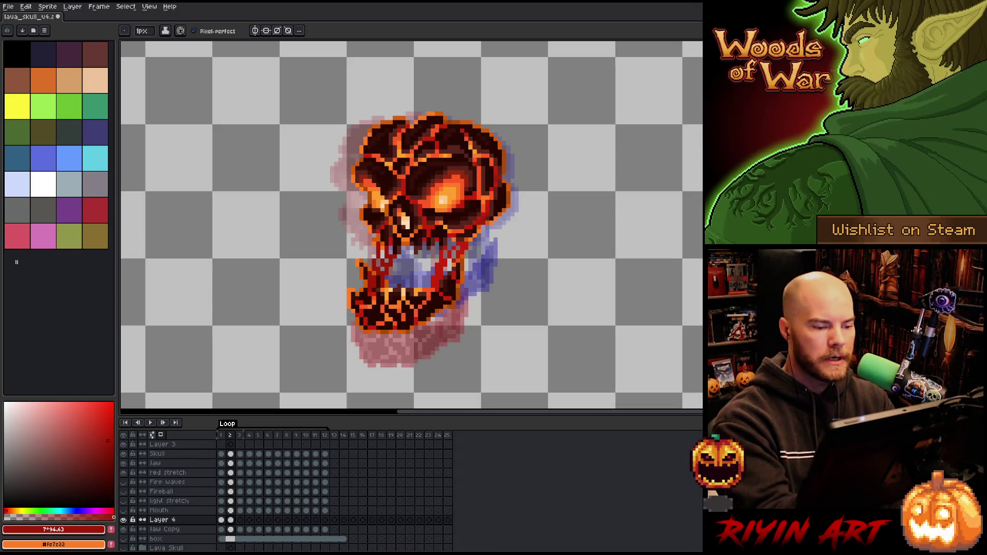
- Add short drip strokes in the mouth on frame 3
key("period")
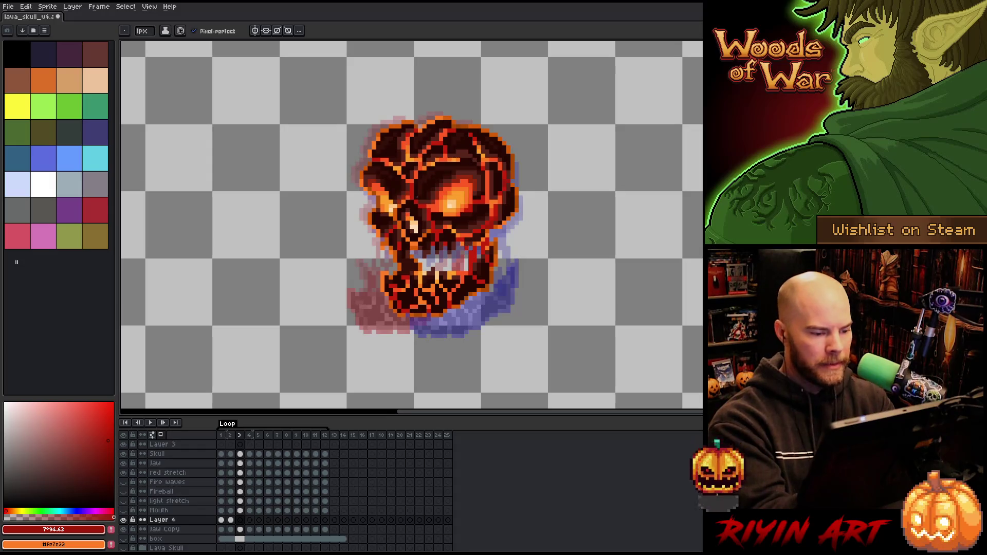
mouse_move(416, 271)
left_mouse_down()
mouse_move(415, 251)
mouse_move(411, 259)
left_mouse_up()
mouse_move(412, 271)
left_mouse_down()
mouse_move(412, 250)
mouse_move(404, 259)
mouse_move(435, 263)
mouse_move(427, 257)
left_mouse_up()
key("ctrl+z")
key("period")
- Draw dark red drips inside the mouth on frames 5 and 6
key("Right")
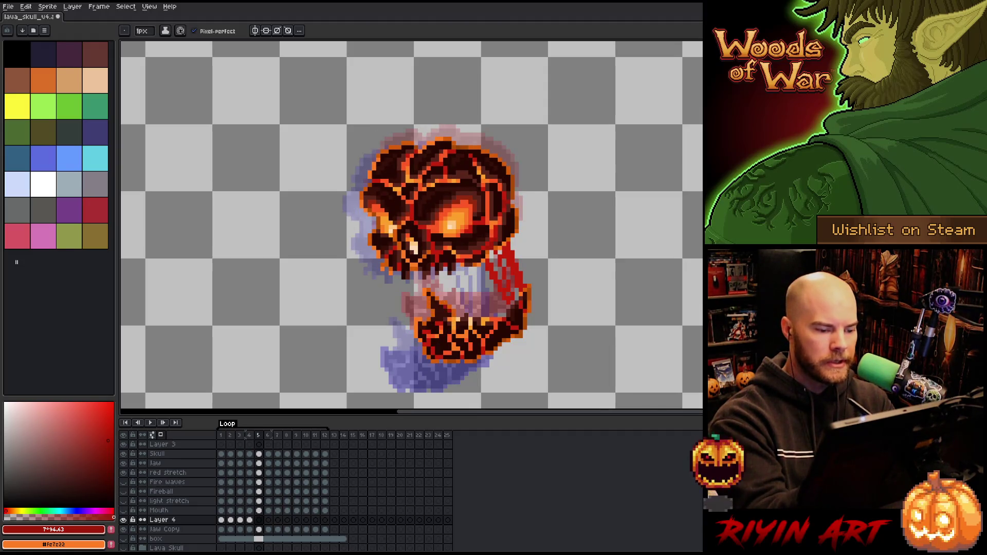
mouse_move(443, 309)
left_mouse_down()
mouse_move(438, 269)
mouse_move(427, 282)
mouse_move(441, 284)
left_mouse_up()
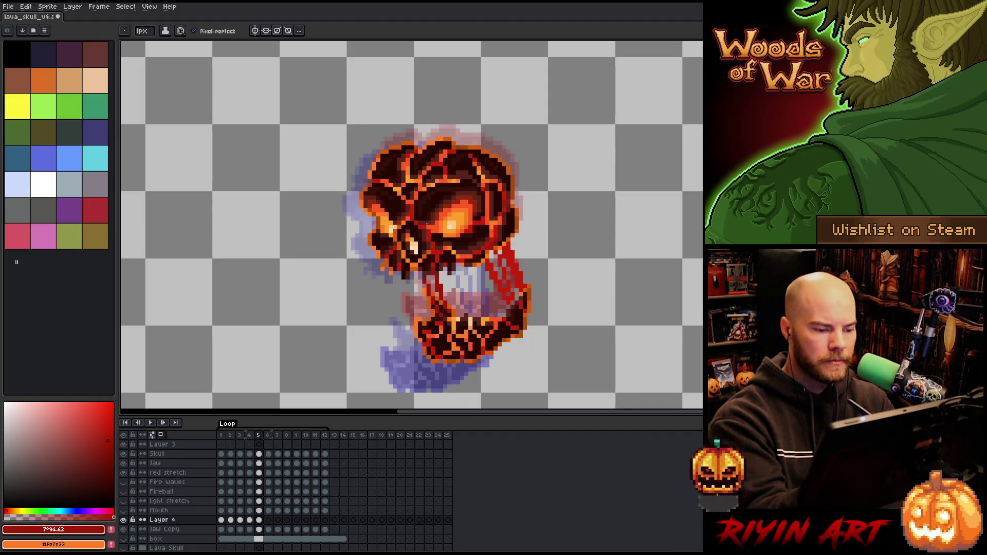
key("Right")
left_click_drag(413, 342, 407, 285)
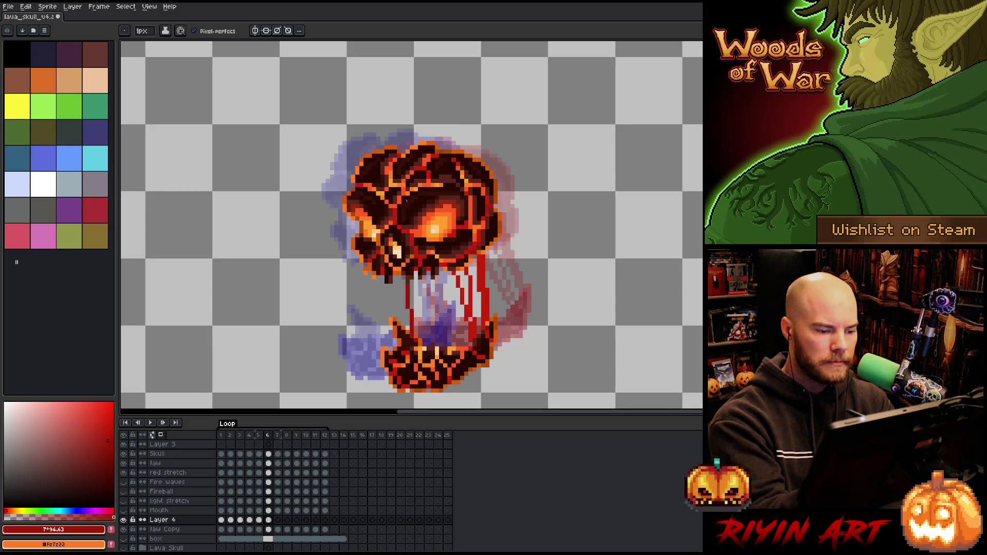
left_click_drag(397, 329, 394, 276)
left_click_drag(404, 339, 401, 276)
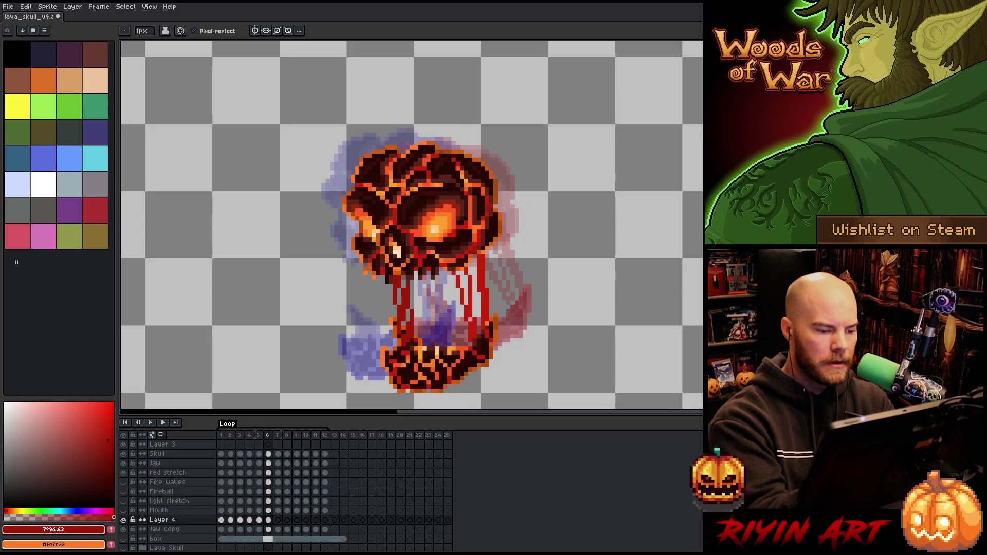
- Add red mouth drips on frames 7, 8 and 9
key("period")
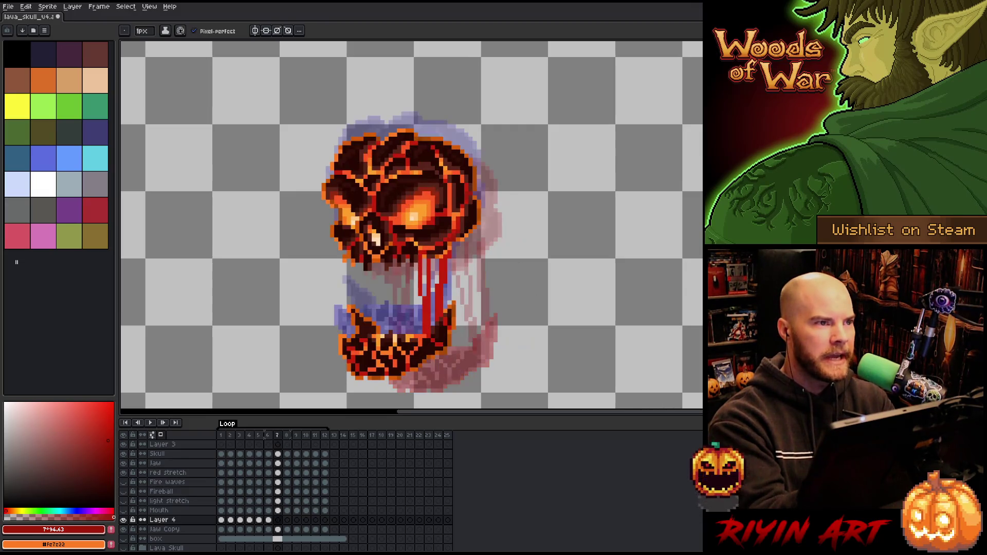
left_click_drag(376, 326, 377, 262)
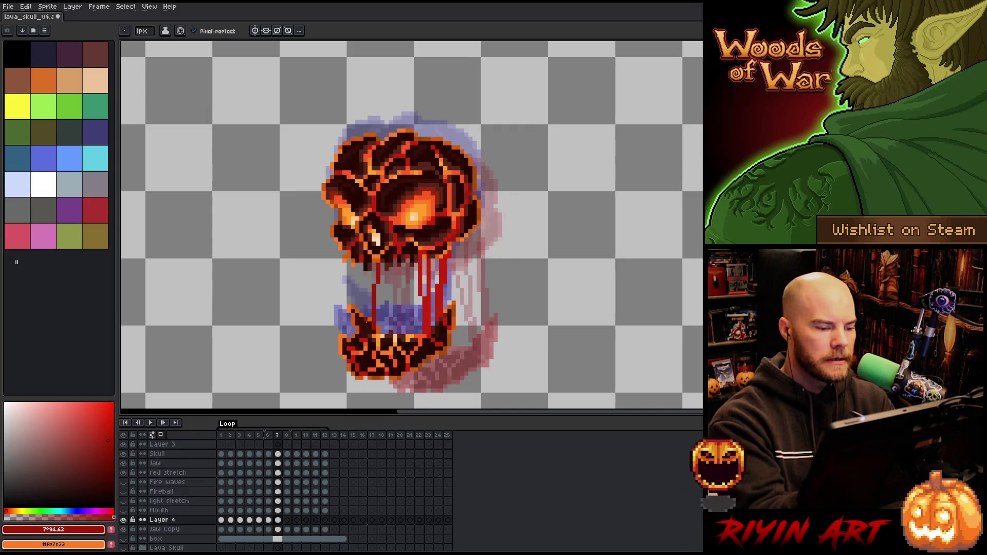
mouse_move(362, 325)
left_mouse_down()
mouse_move(362, 262)
mouse_move(371, 296)
mouse_move(371, 263)
left_mouse_up()
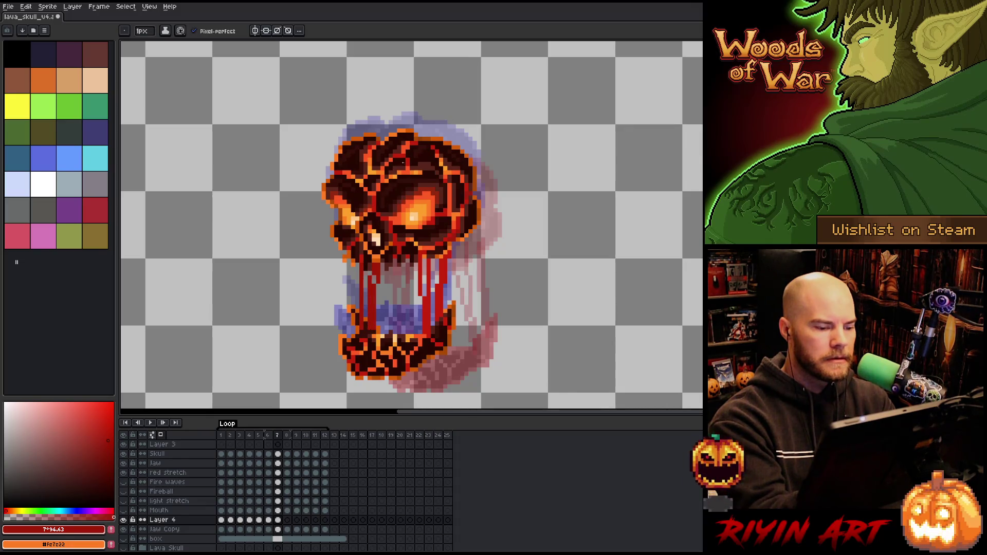
key("period")
mouse_move(367, 298)
left_mouse_down()
mouse_move(374, 247)
mouse_move(364, 254)
left_mouse_up()
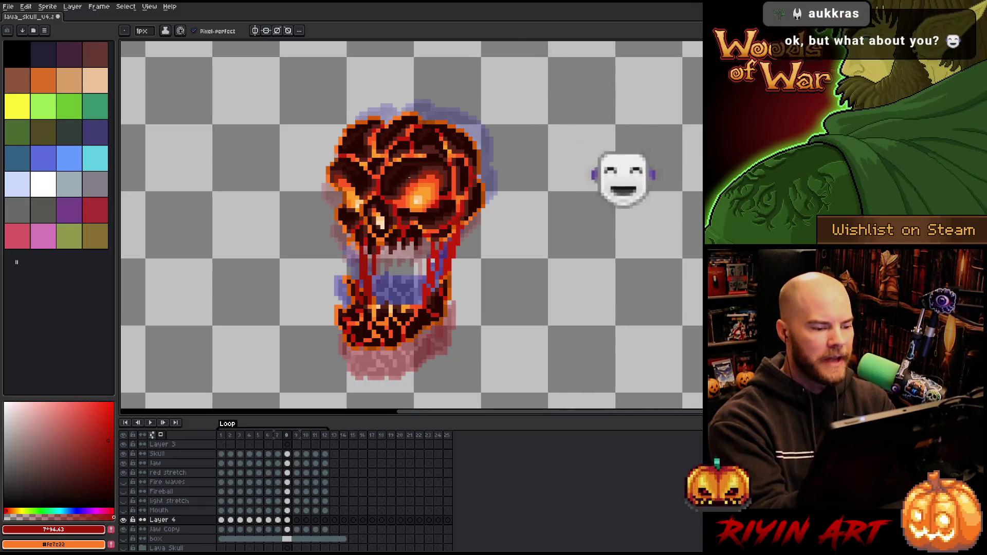
key("period")
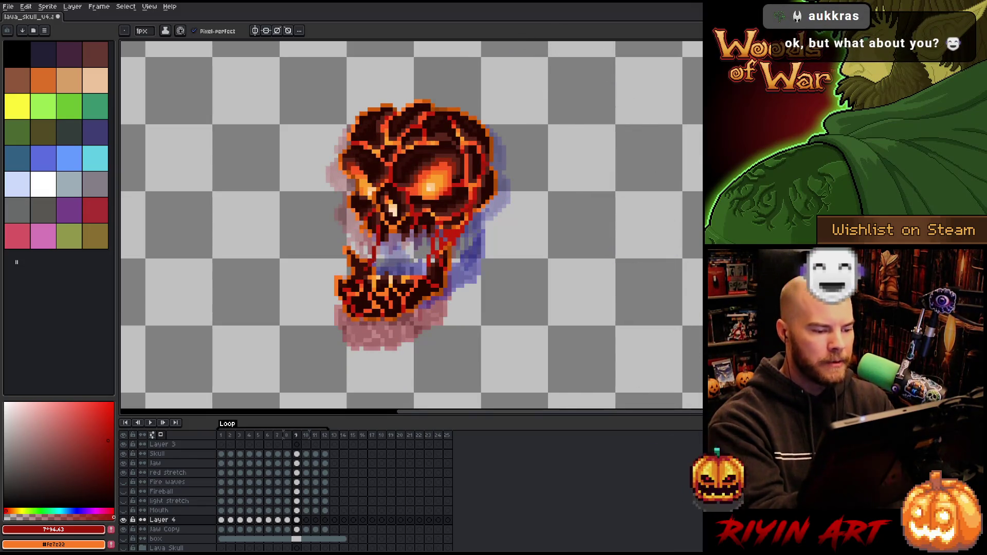
mouse_move(377, 241)
left_mouse_down()
mouse_move(374, 264)
mouse_move(363, 261)
left_mouse_up()
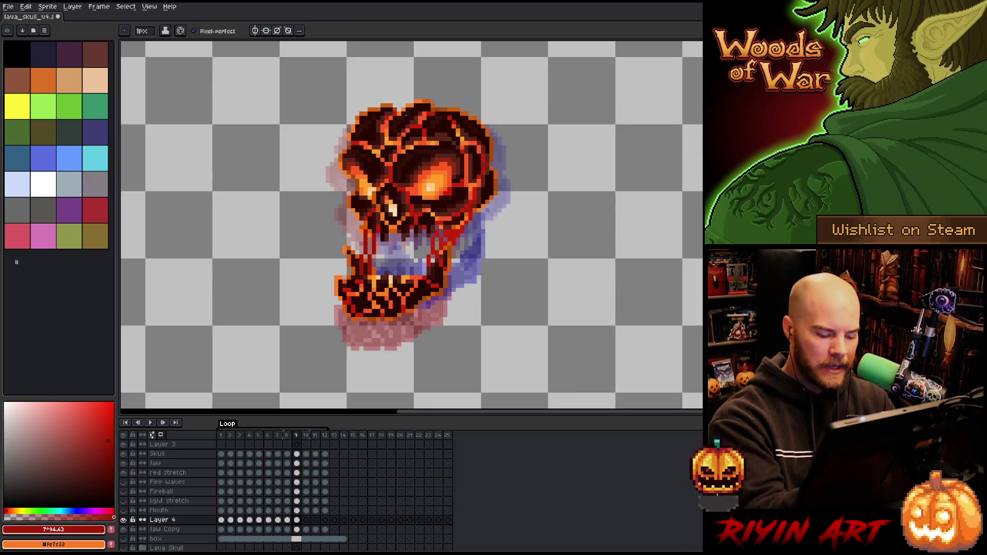
- Add a dark pixel on frame 11 and jaw drips on frame 12, preview, and save the sprite
key("Right")
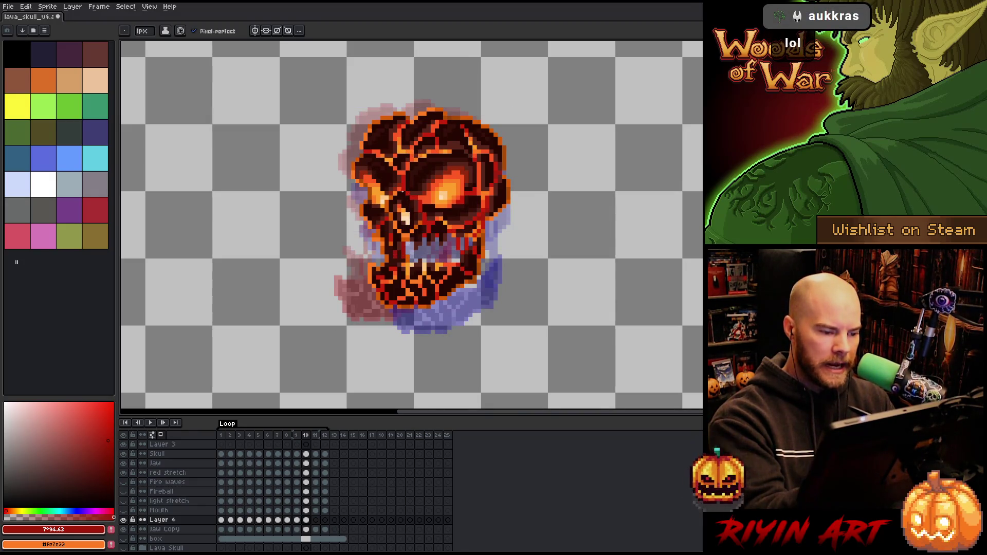
key("Right")
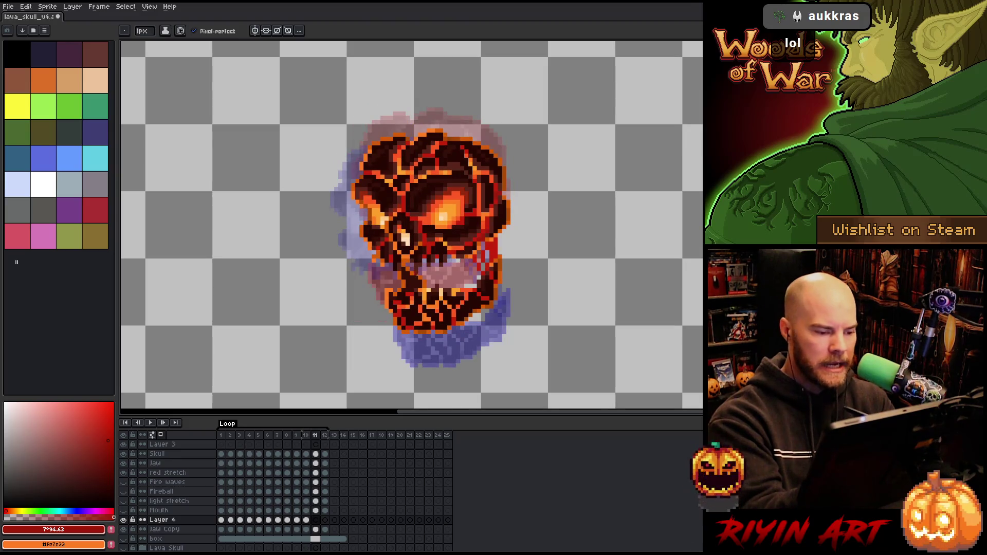
left_click(420, 275)
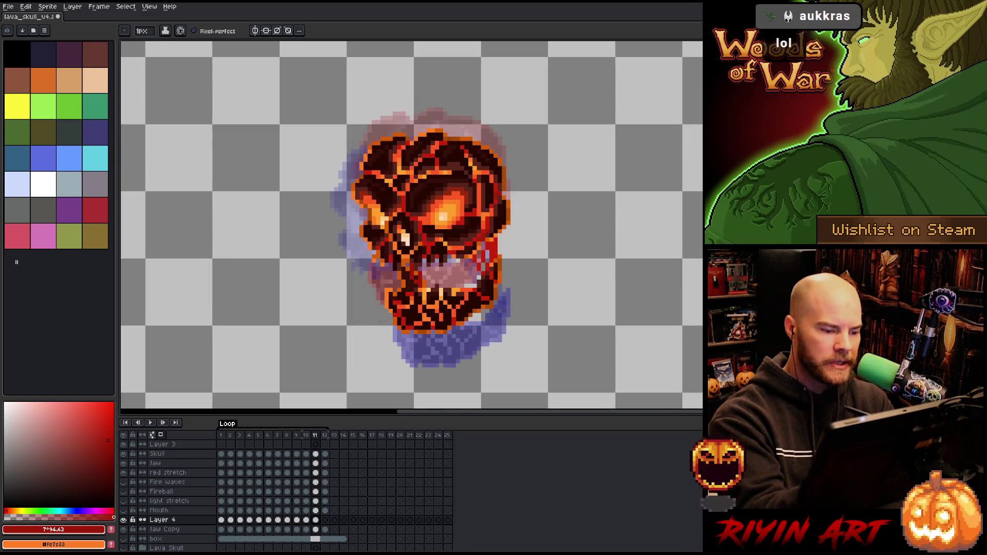
key("Right")
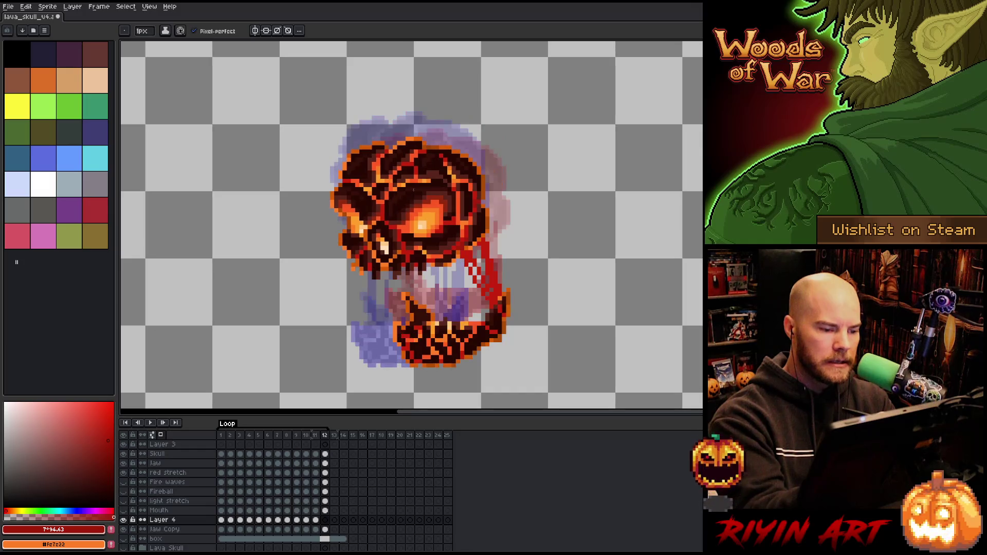
left_click_drag(431, 316, 410, 271)
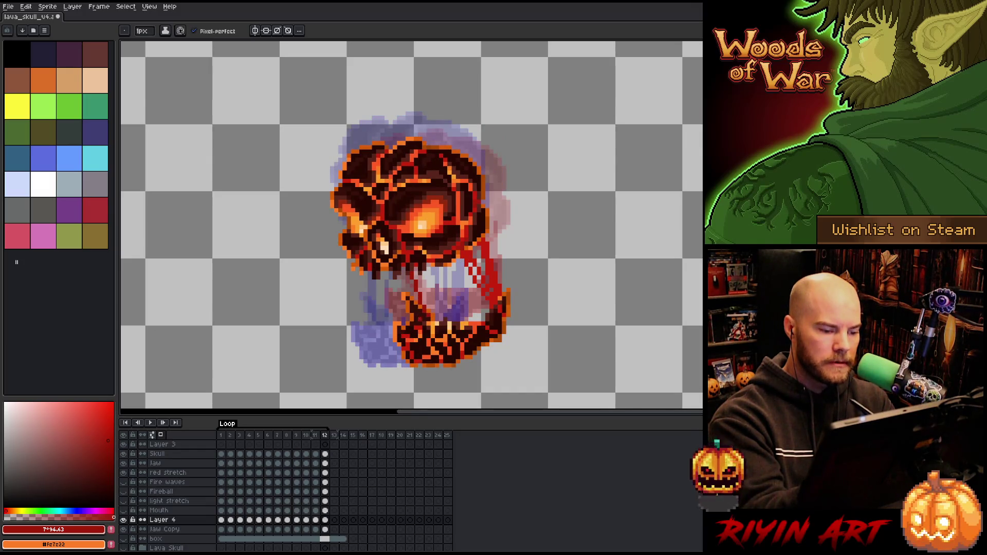
left_click_drag(419, 319, 402, 268)
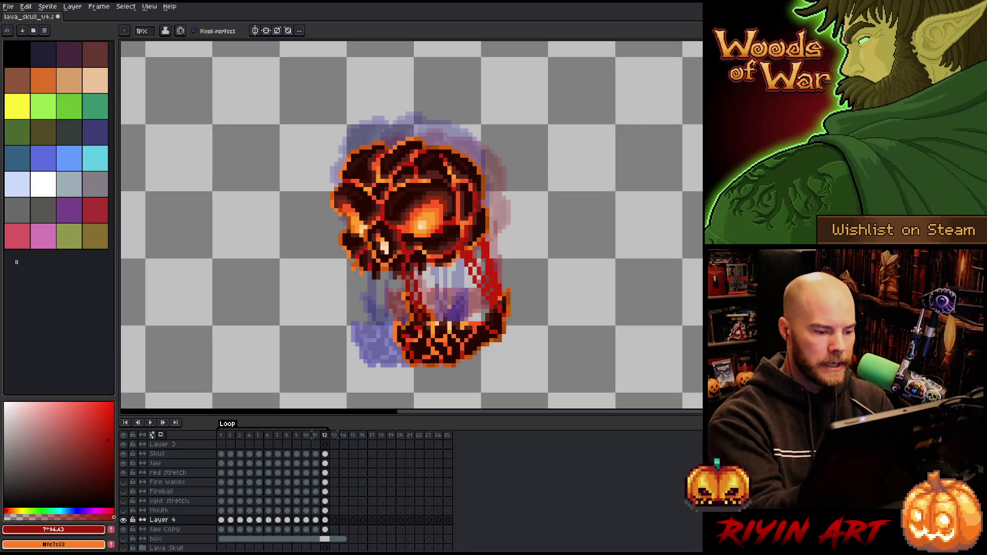
left_click_drag(413, 303, 399, 275)
key("Return")
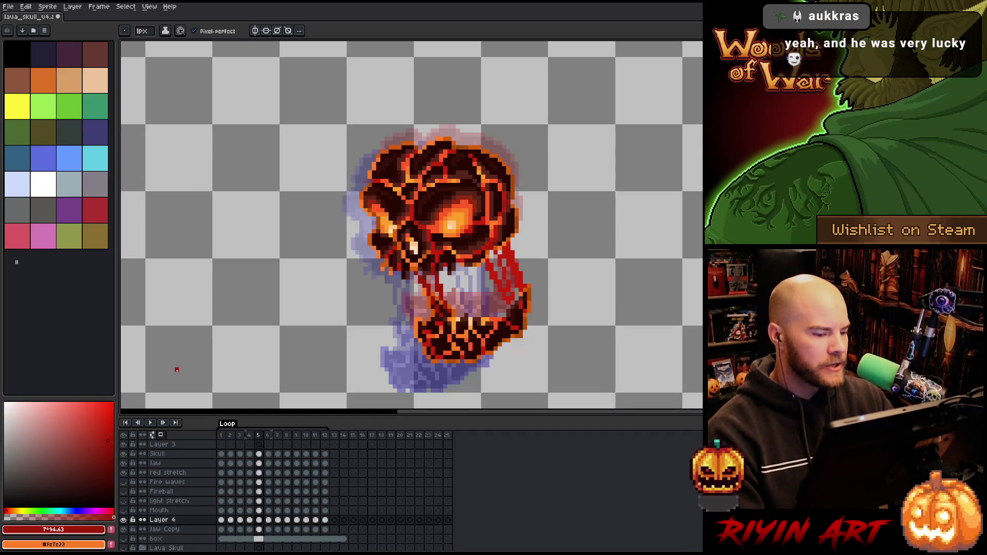
key("ctrl+s")
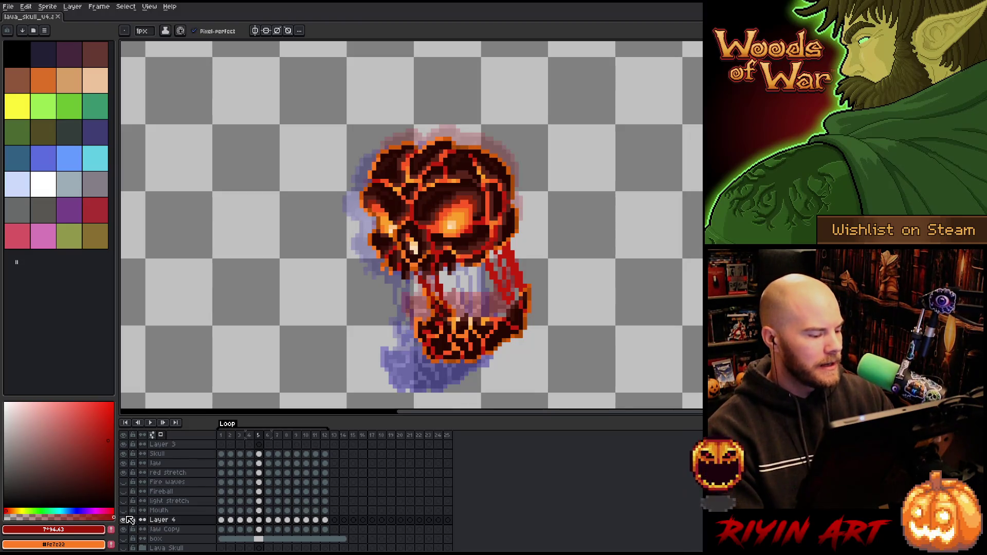
- Show the volcano background and toggle visibility of the Mouth, Fire Waves and glow layers
scroll(127, 535, "down", 2)
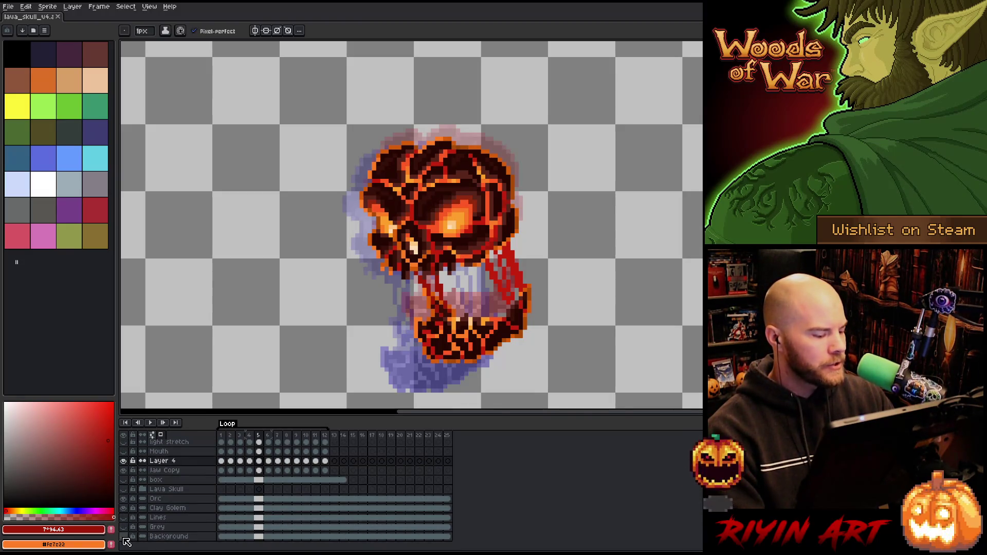
left_click(124, 537)
scroll(142, 521, "up", 2)
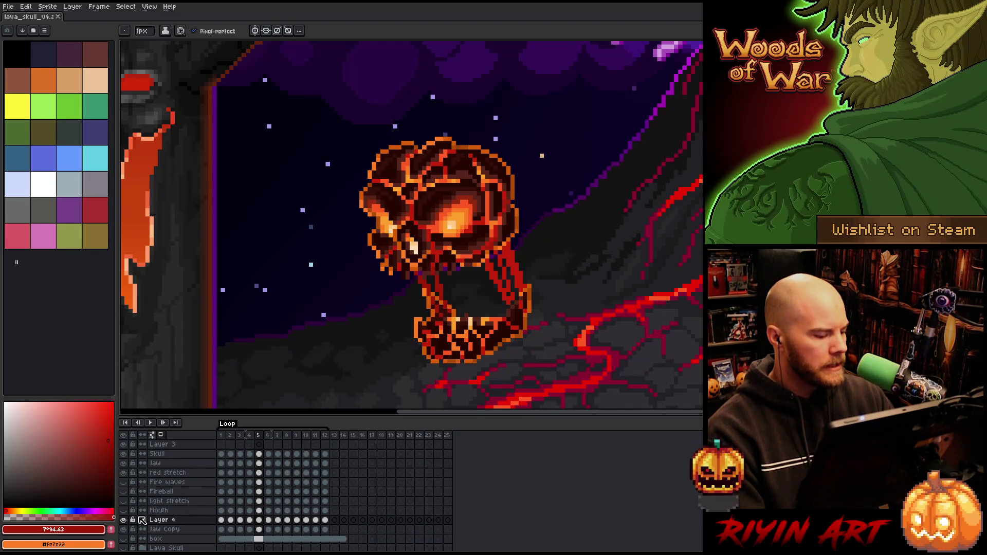
left_click(123, 511)
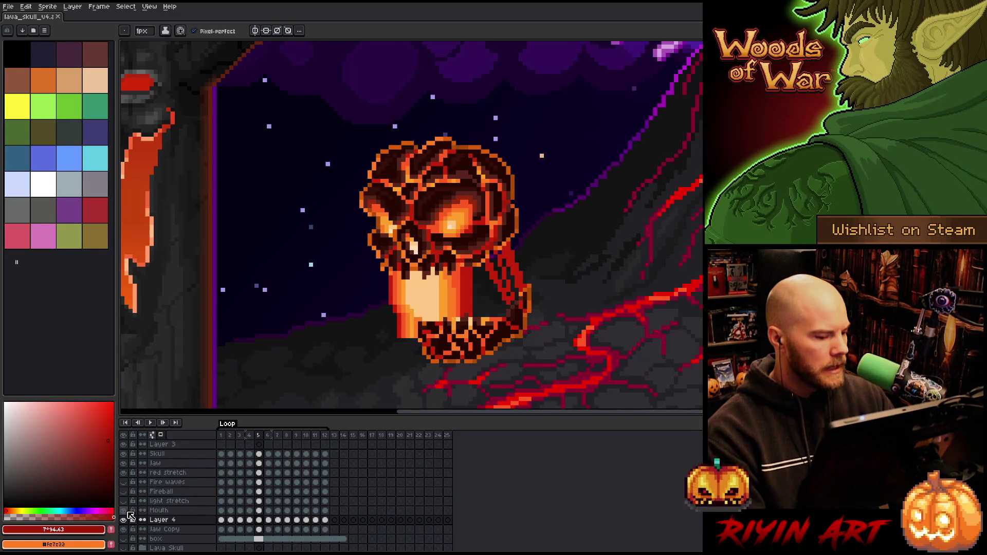
left_click(124, 510)
left_click(123, 500)
left_click(124, 482)
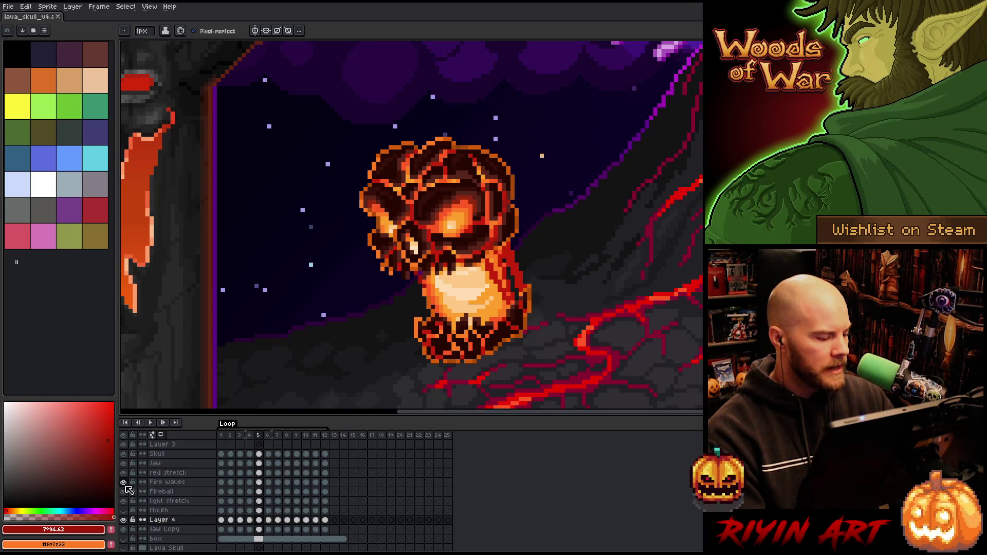
- Play the animation over the volcano background and pan up to show the volcano
key("Return")
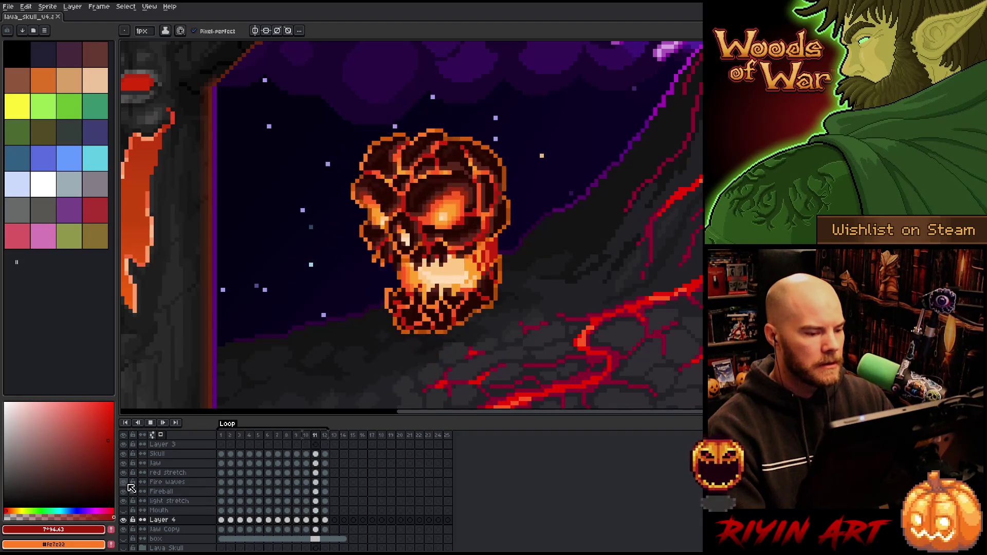
key("Return")
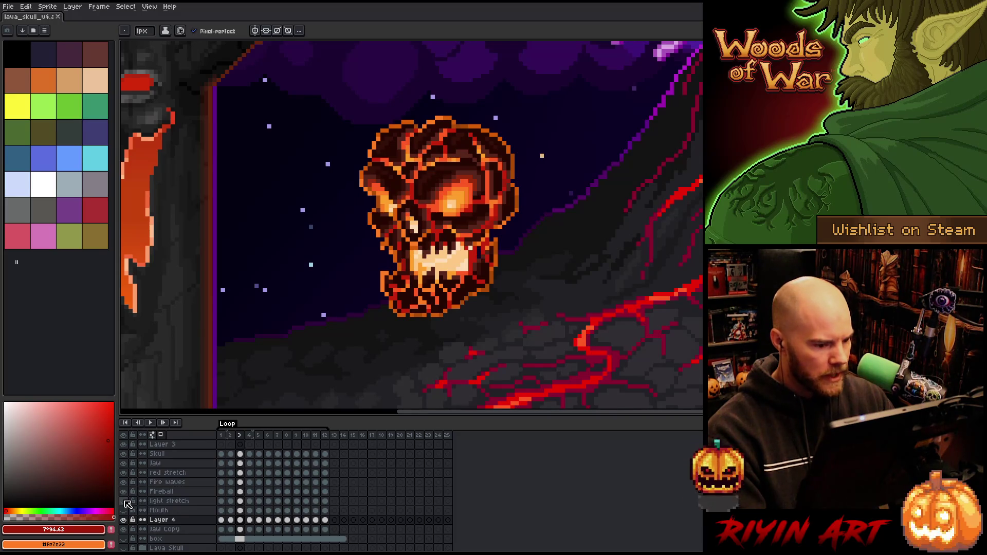
key("Return")
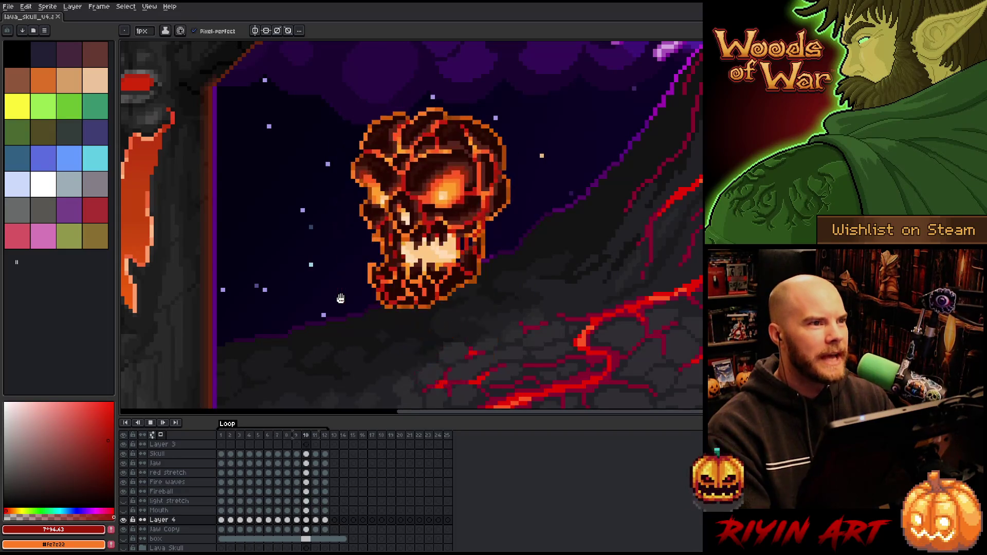
scroll(336, 308, "down", 3)
scroll(334, 321, "up", 2)
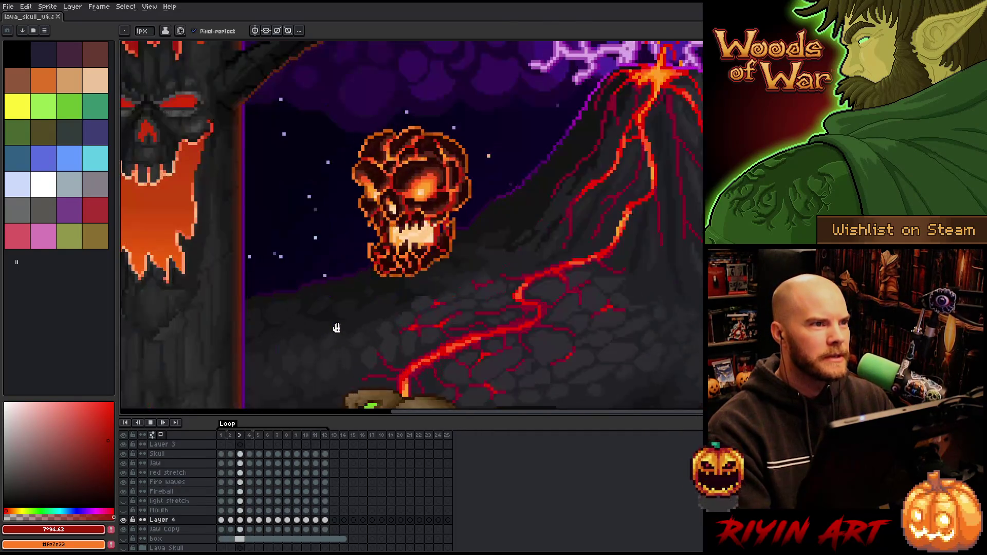
mouse_move(335, 331)
left_mouse_down()
mouse_move(368, 246)
mouse_move(341, 304)
left_mouse_up()
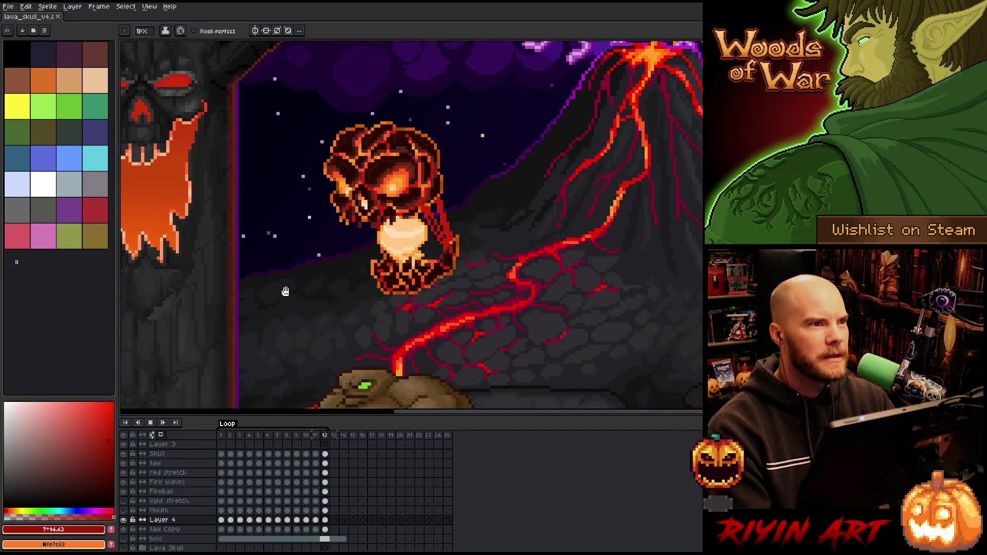
- Drag the light stretch layer below Jaw Copy and replay the animation to check the order
key("Return")
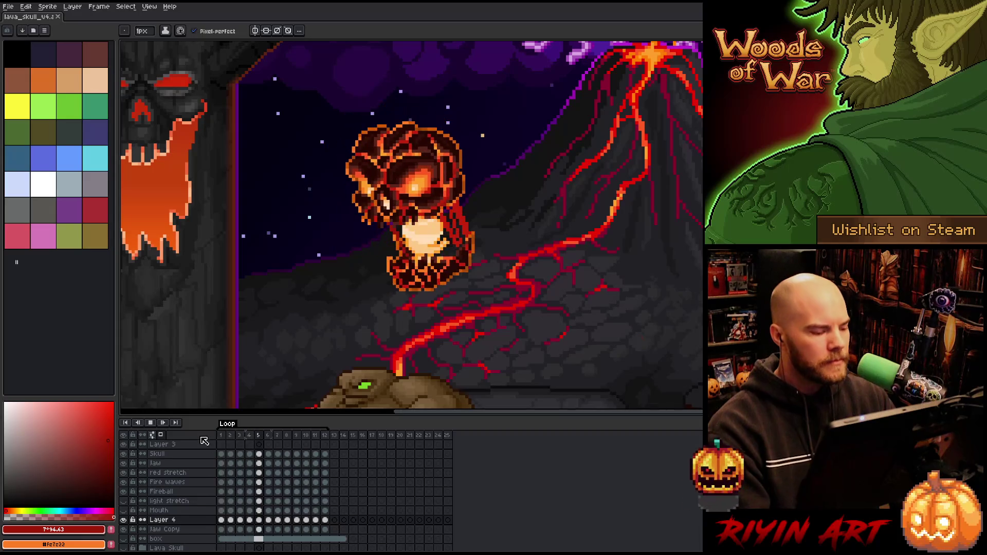
left_click(175, 503)
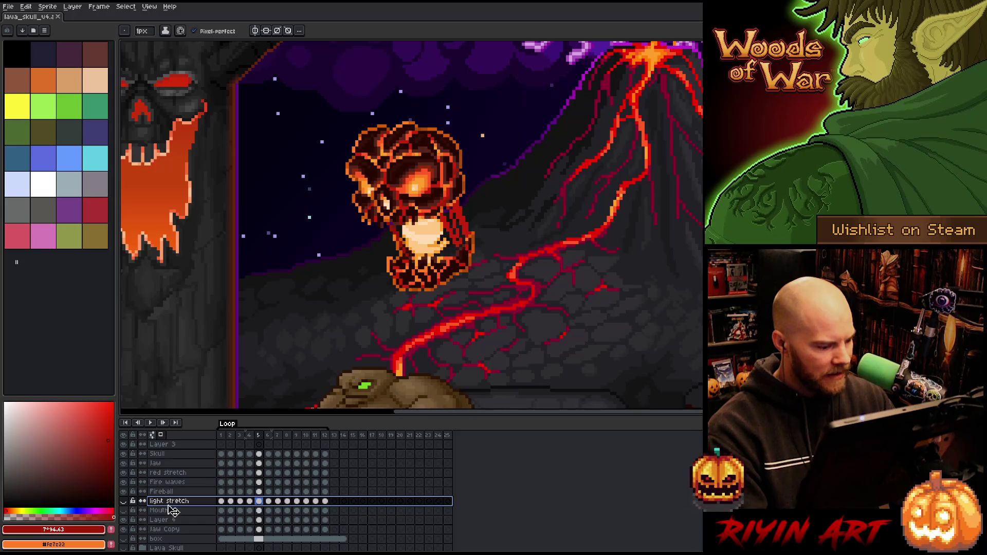
left_click_drag(175, 538, 174, 535)
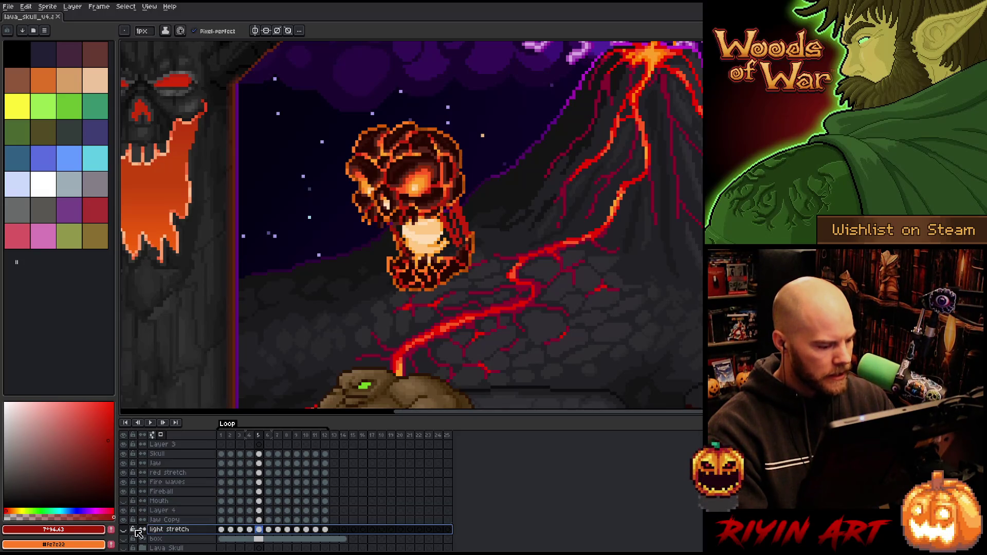
key("Return")
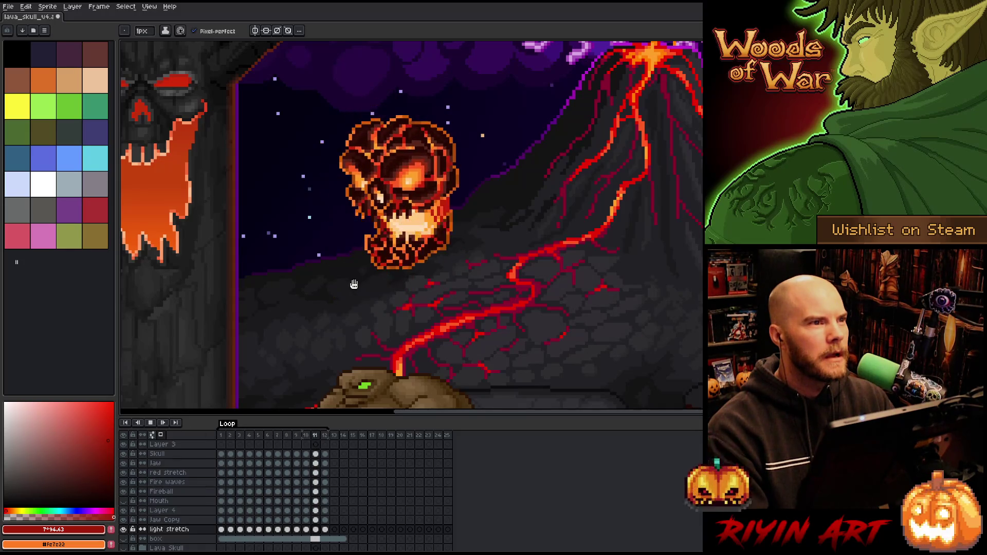
- Zoom in and out to review the skull over the volcano, ending with the Move tool selected
scroll(352, 282, "up", 1)
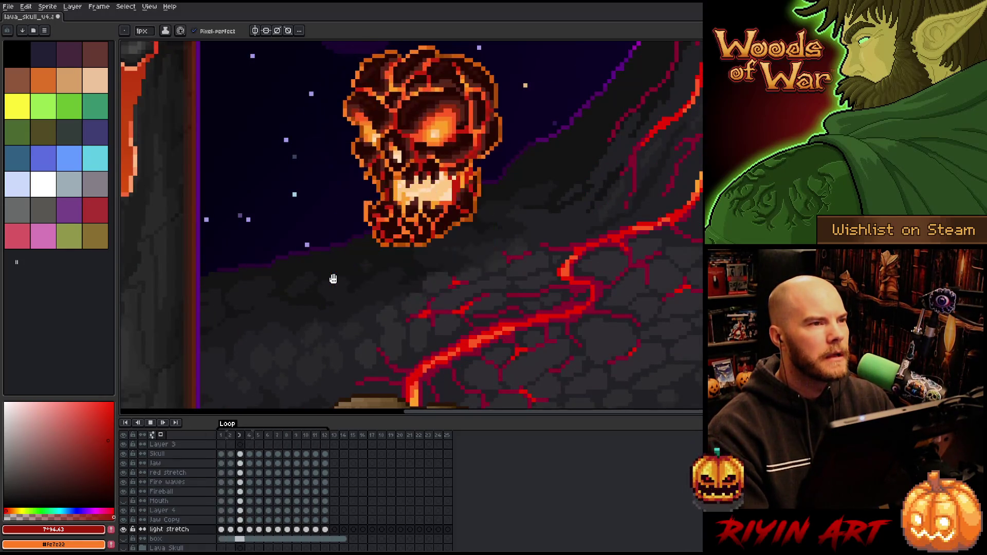
scroll(358, 296, "down", 2)
scroll(358, 296, "up", 2)
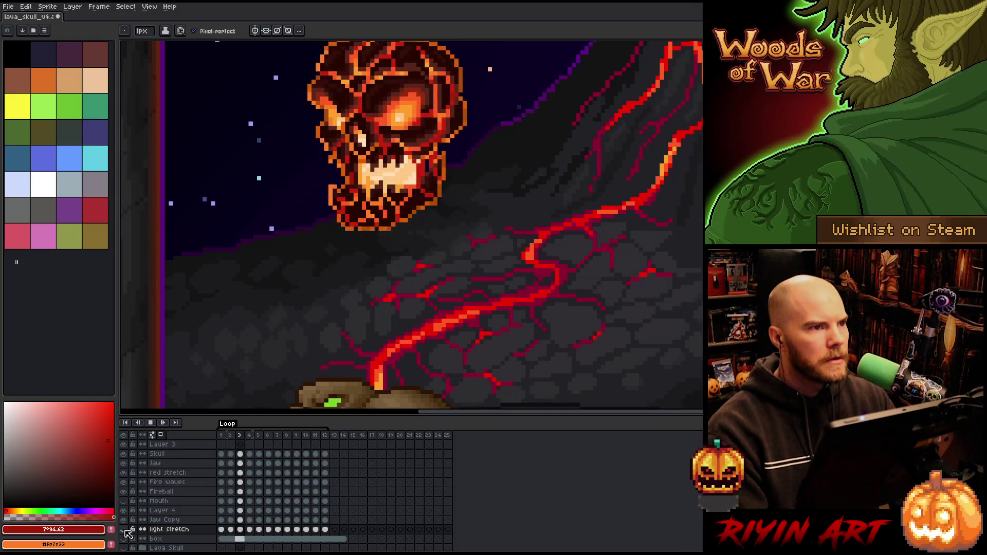
scroll(308, 234, "down", 3)
scroll(310, 232, "up", 2)
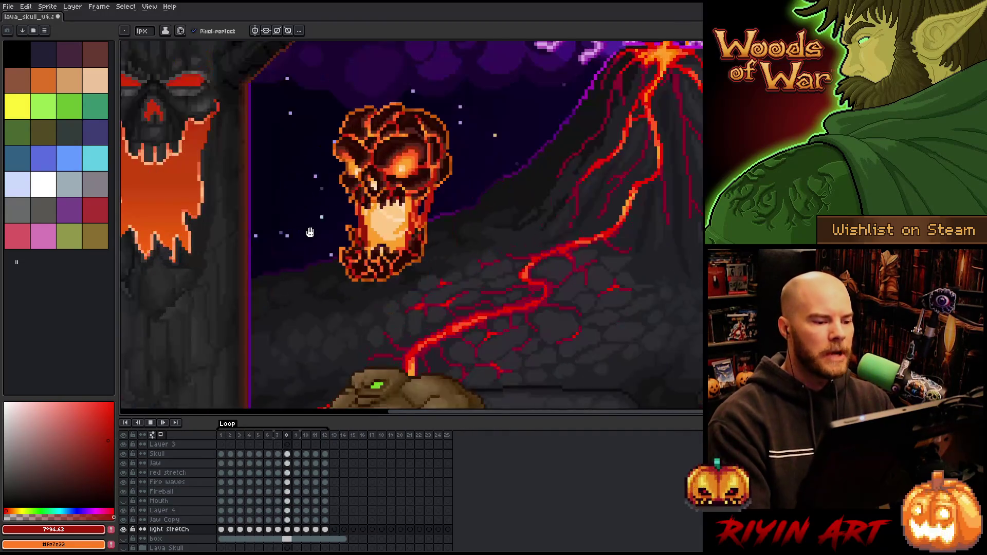
key("v")
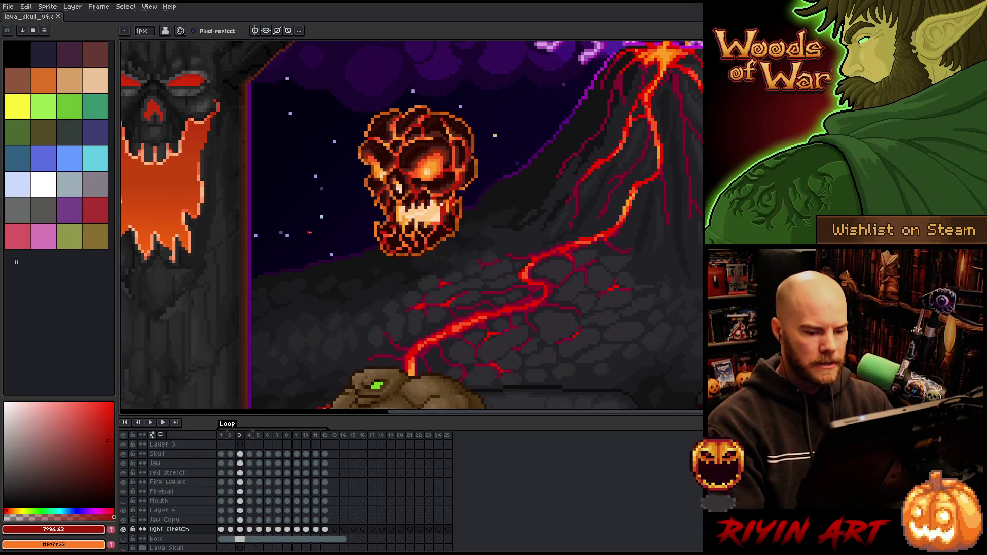
key("e")
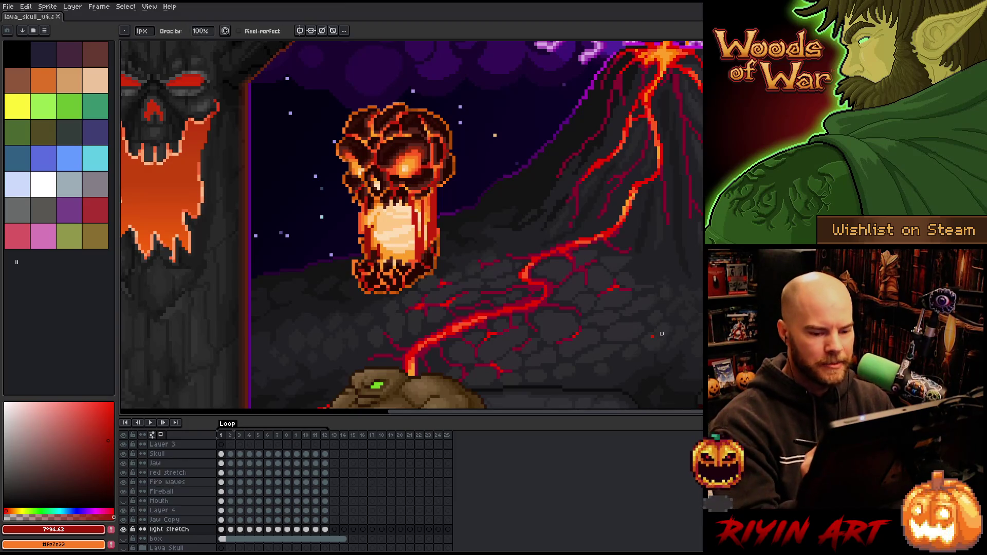
key("v")
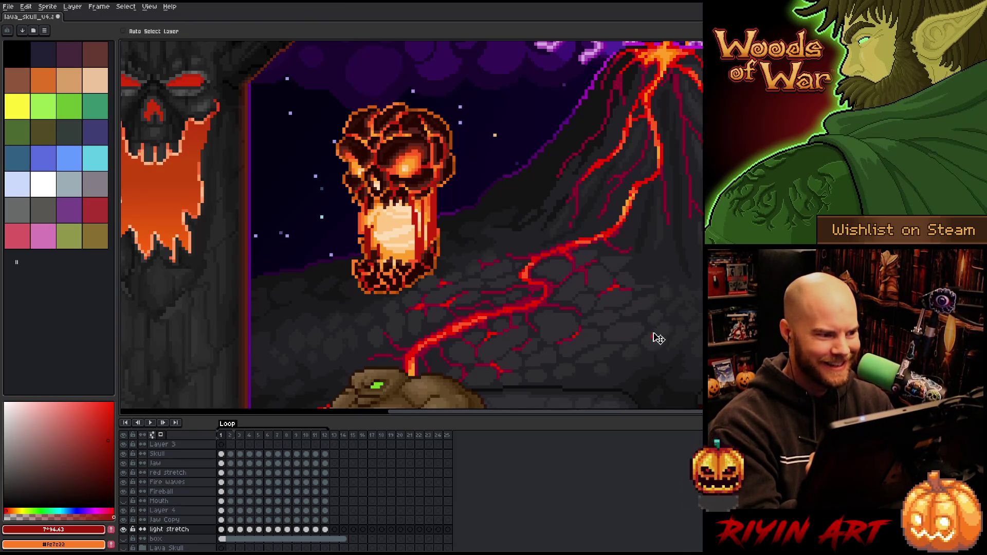
left_click(170, 31)
left_click(657, 342)
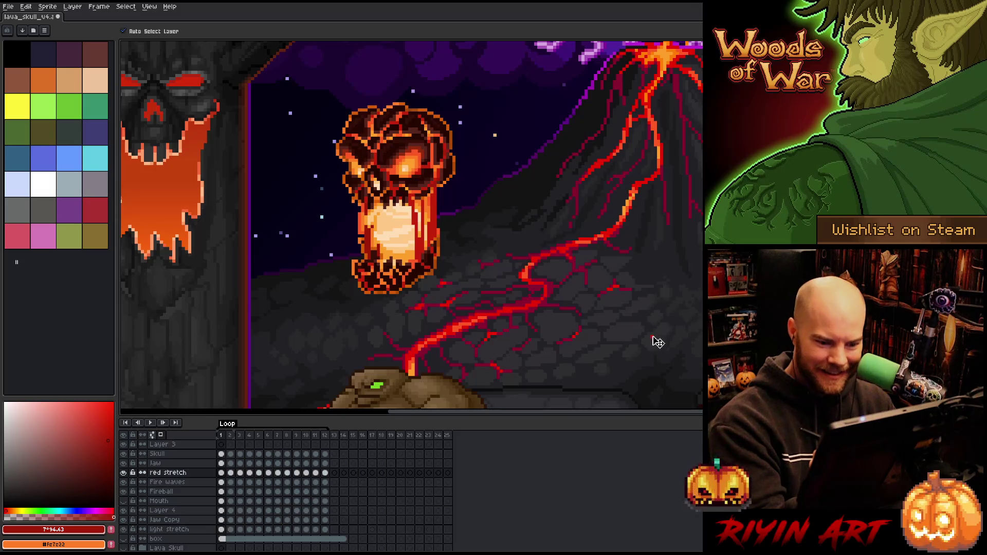
key("b")
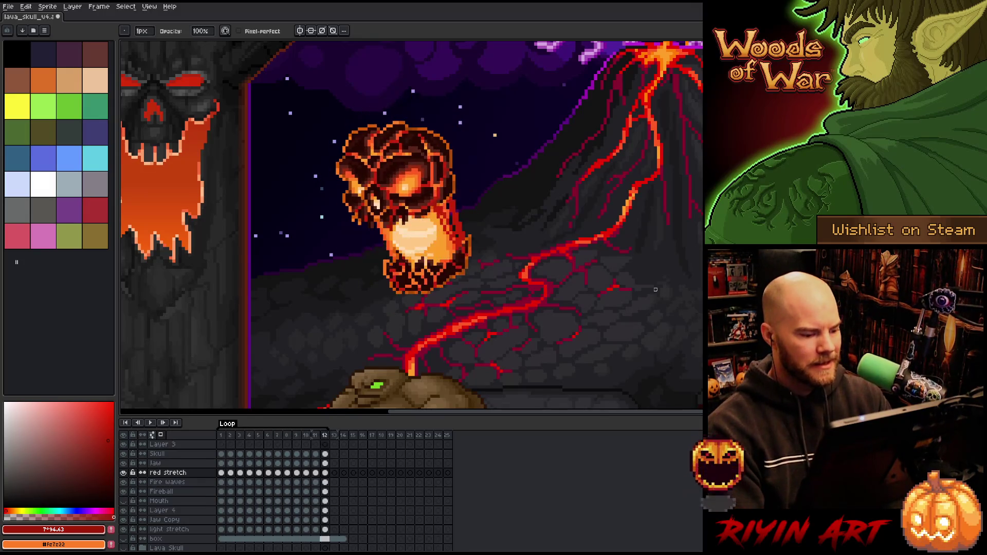
key("Return")
key("ctrl+s")
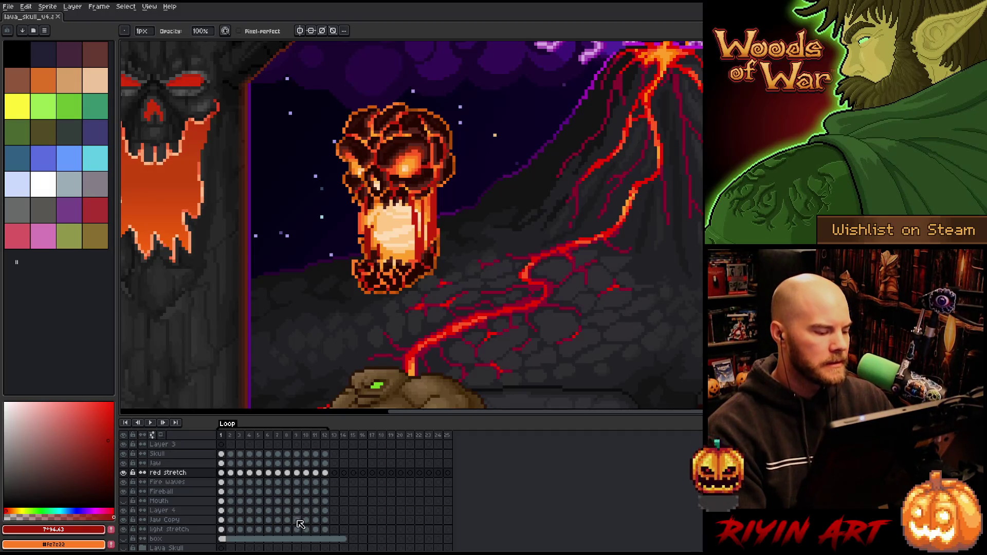
key("Return")
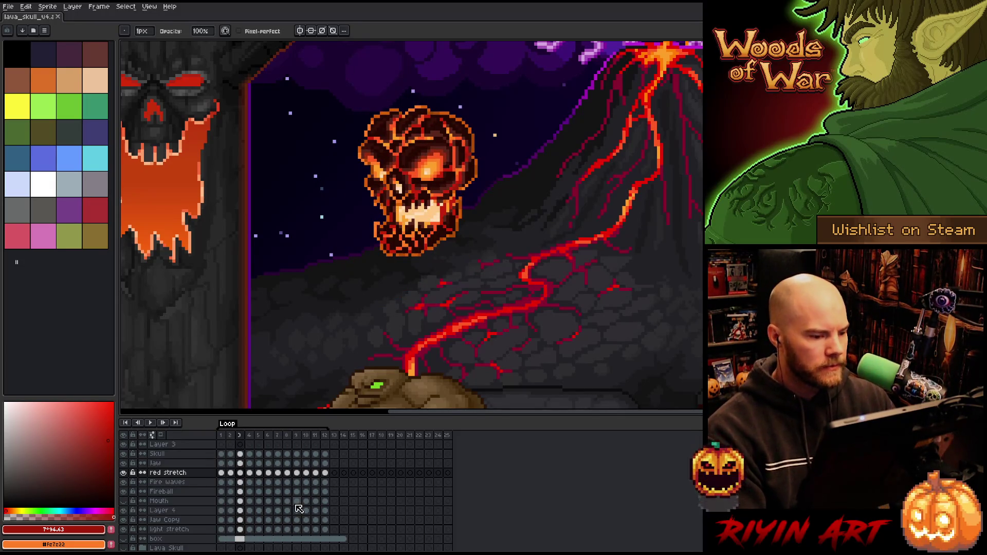
scroll(276, 499, "down", 1)
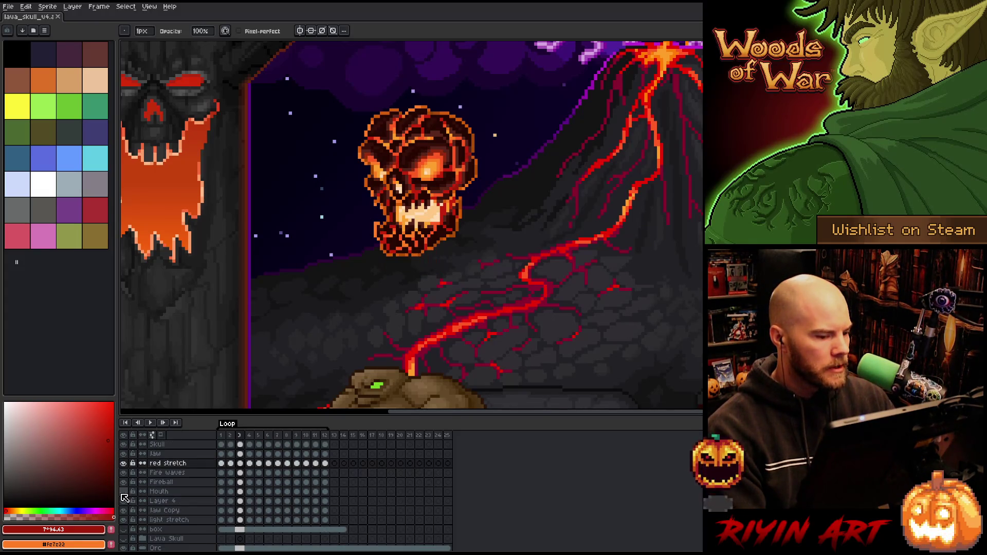
key("Return")
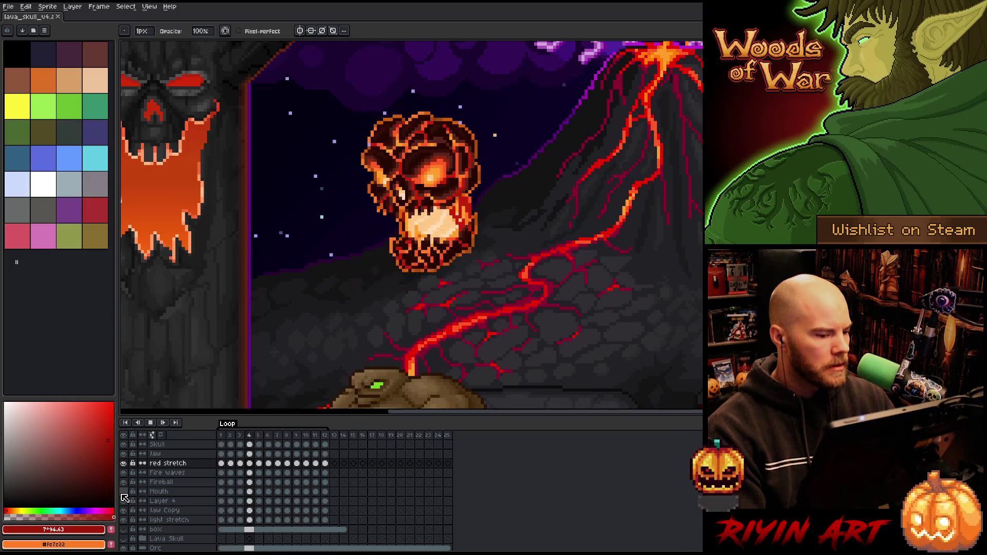
scroll(391, 297, "down", 3)
scroll(391, 297, "up", 2)
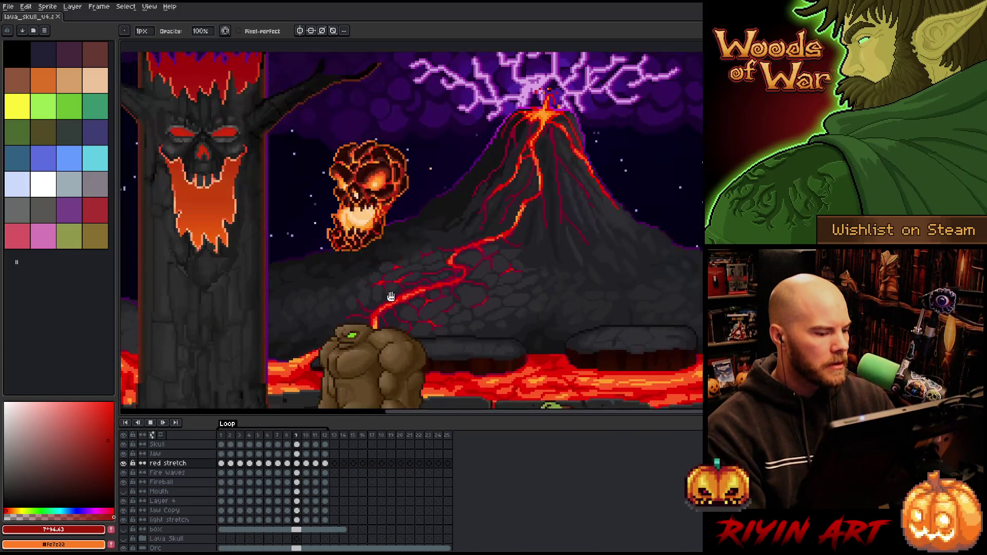
scroll(415, 293, "up", 1)
scroll(416, 293, "down", 2)
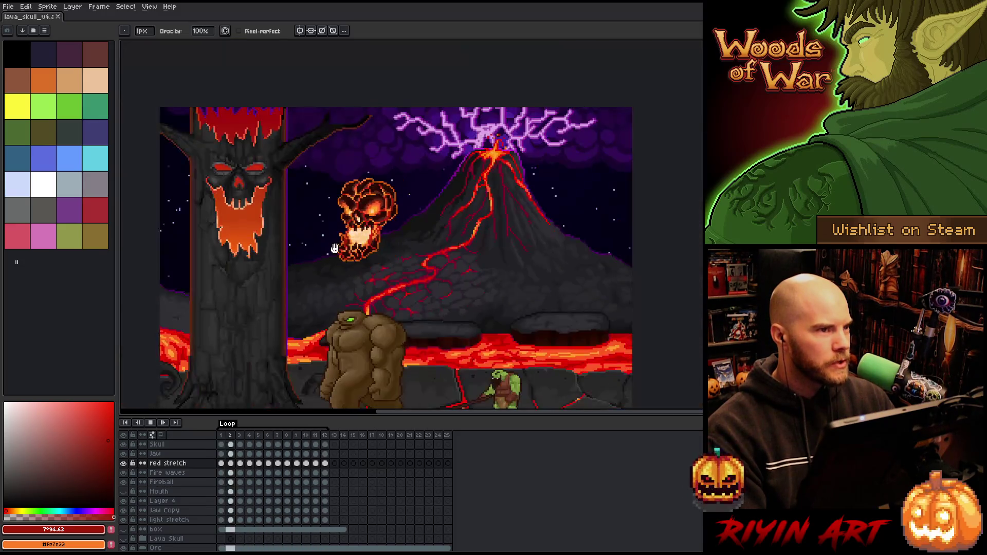
scroll(376, 244, "up", 1)
scroll(377, 243, "up", 2)
scroll(366, 286, "down", 1)
scroll(368, 288, "up", 1)
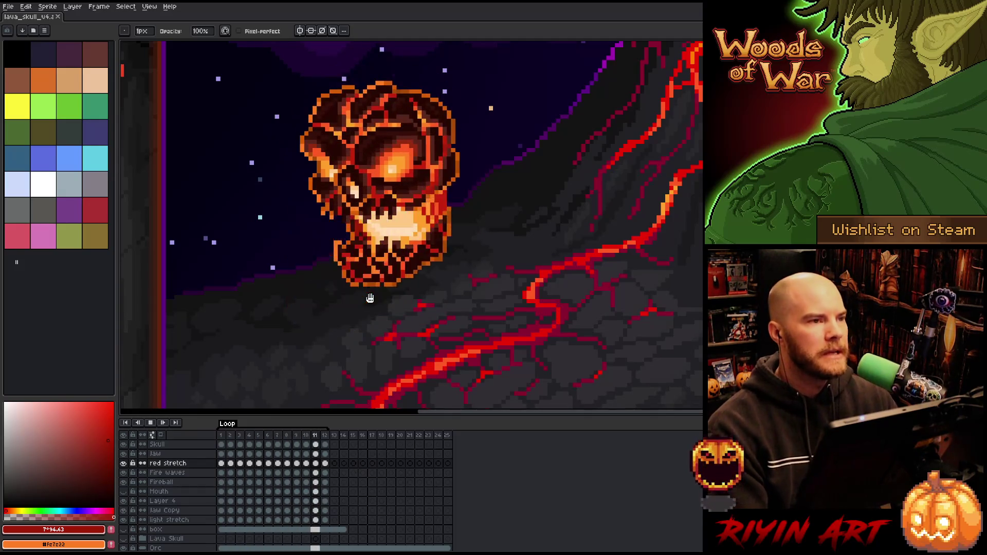
scroll(370, 298, "down", 2)
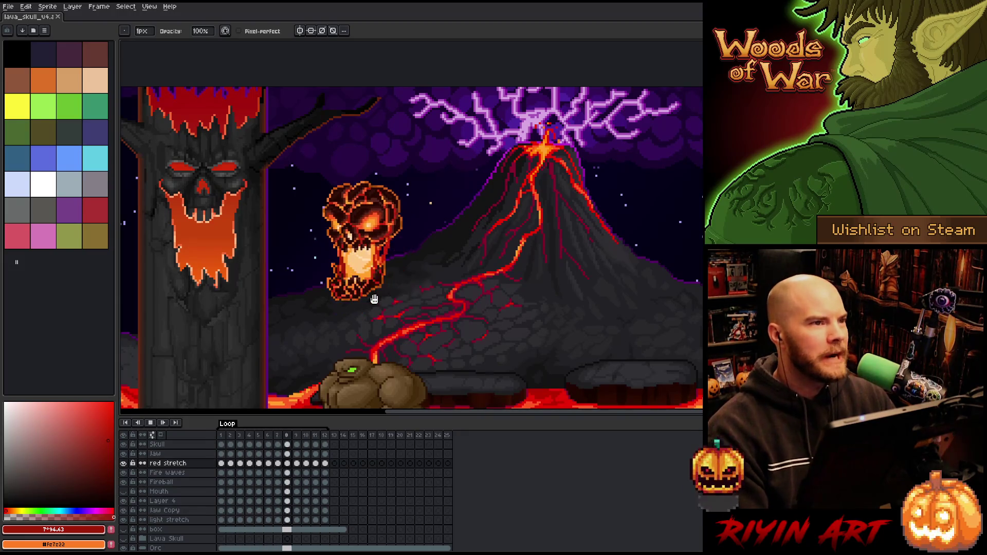
scroll(382, 287, "up", 1)
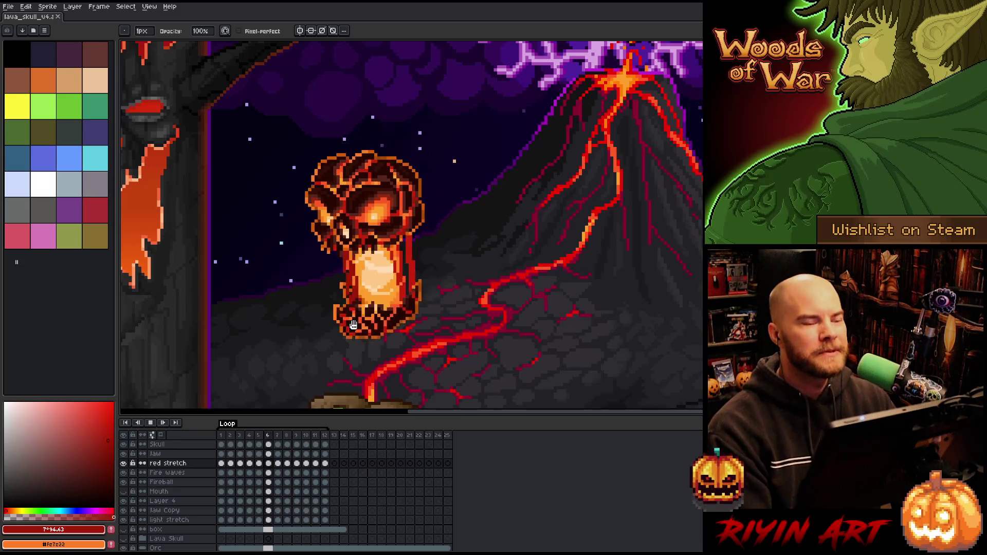
scroll(356, 340, "down", 3)
scroll(357, 340, "up", 2)
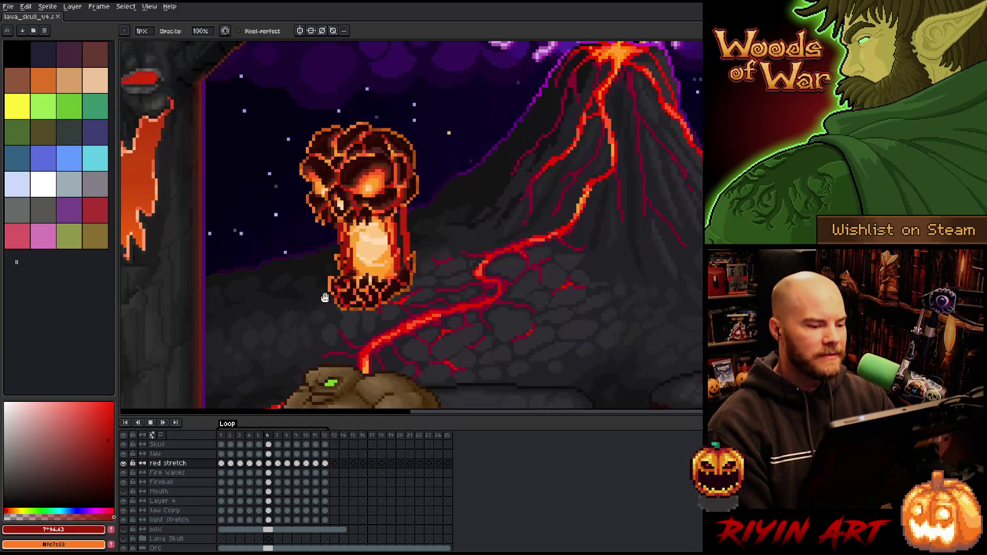
scroll(345, 308, "up", 1)
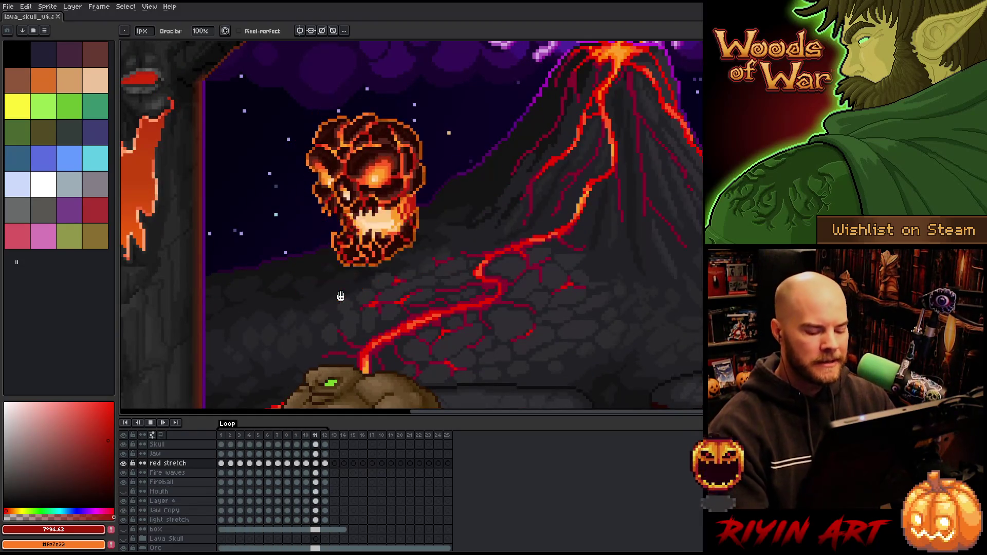
key("Return")
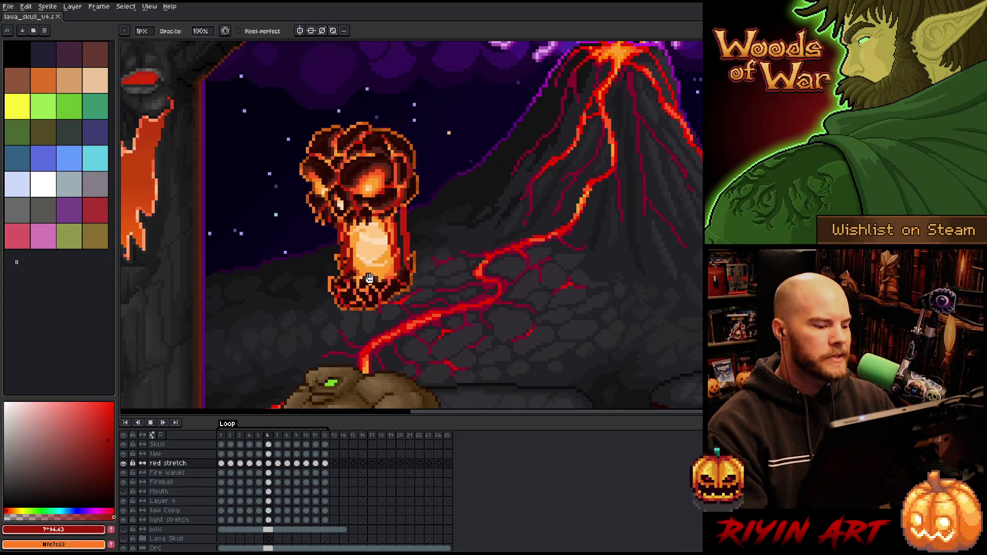
key("Return")
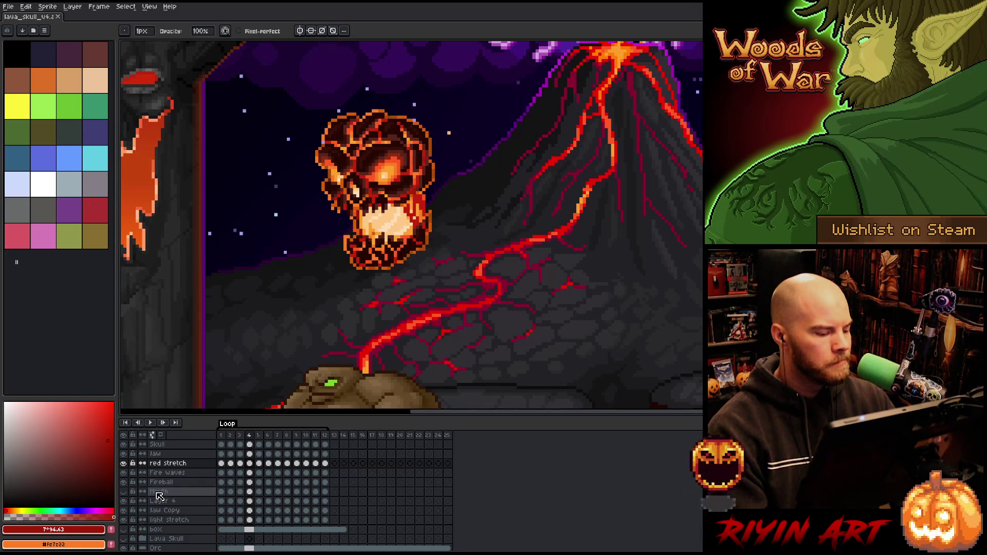
- Select Layer 4, preview the animation, and compare frames 6 and 7
left_click(159, 493)
left_click(163, 502)
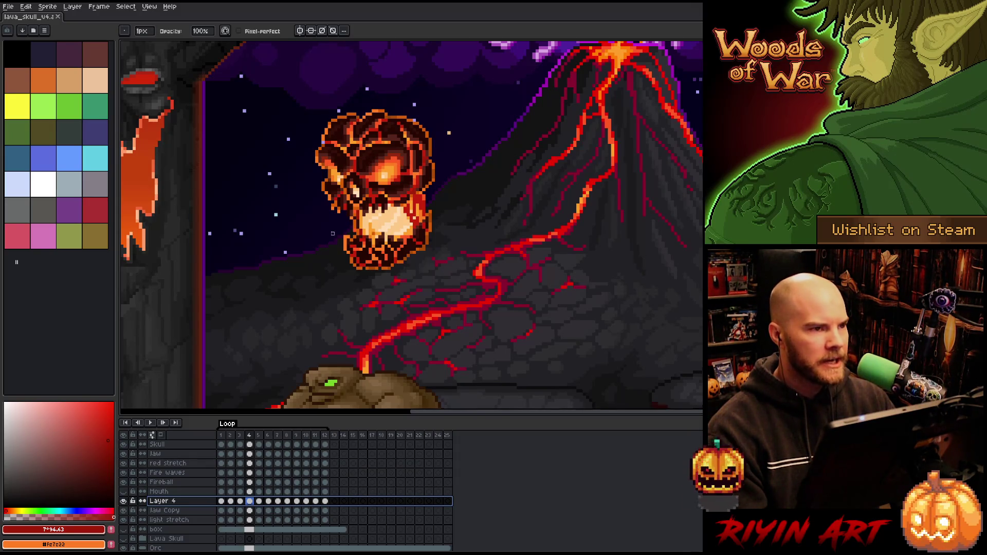
key("Return")
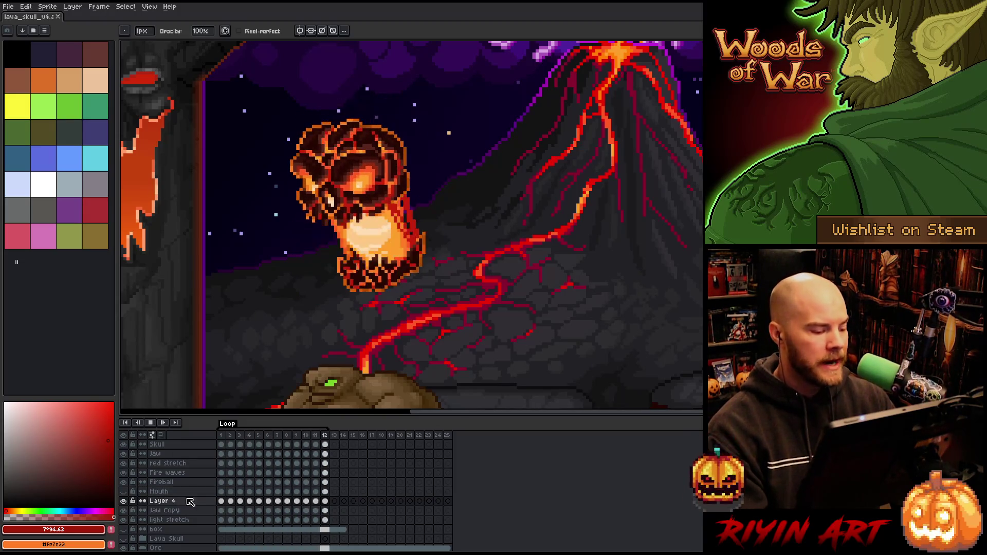
key("Return")
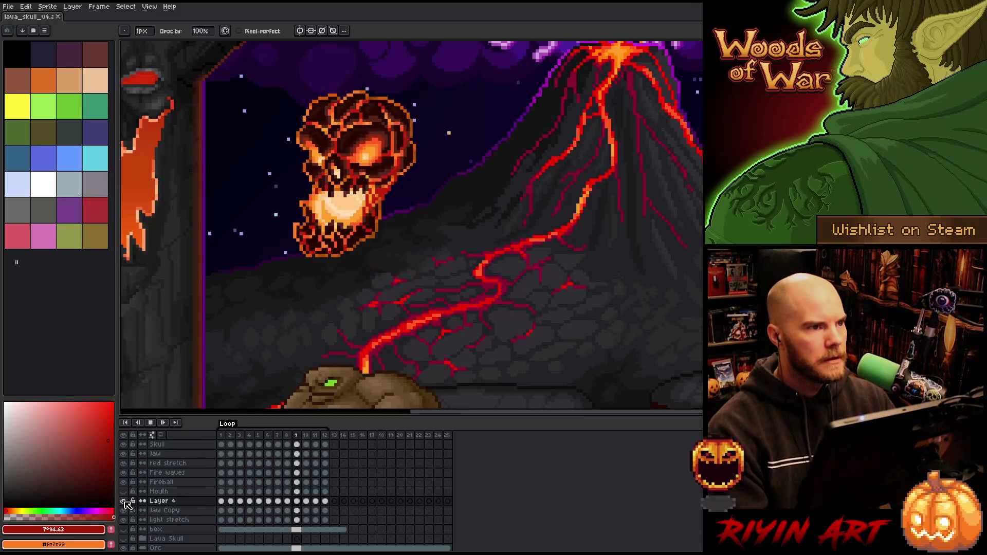
key("Return")
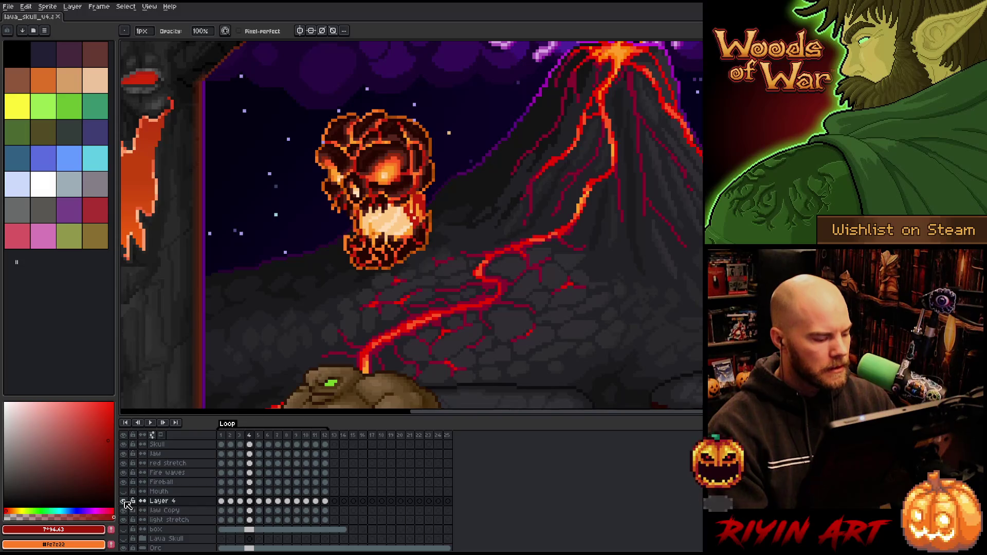
key("Return")
key("Return")
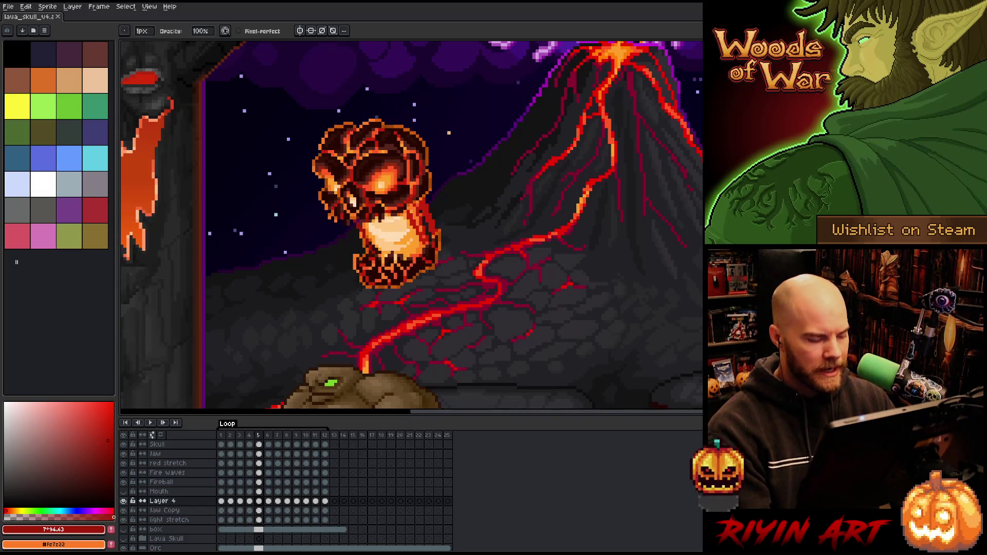
key("Right")
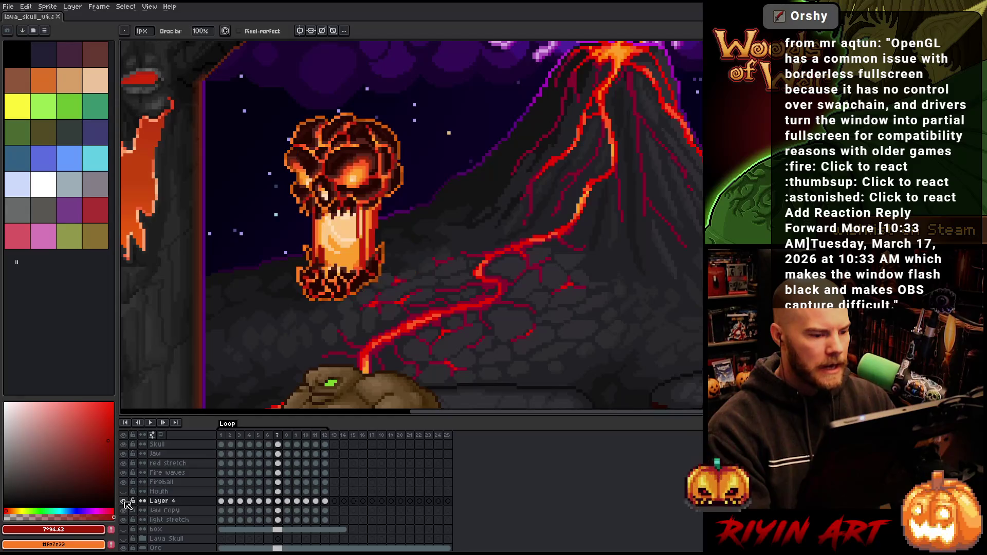
key("Left")
key("Right")
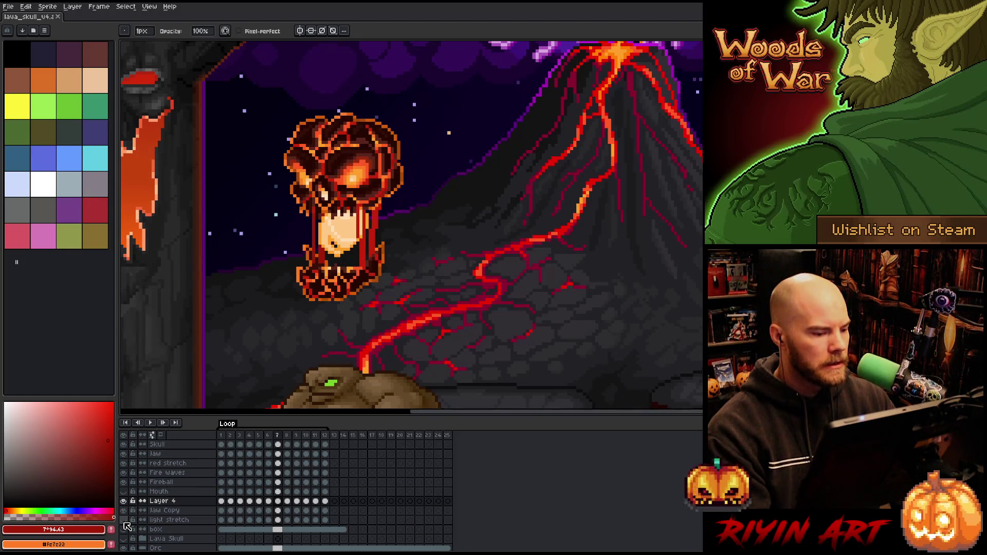
- Toggle the layer visibility to give the skull's mouth a brighter orange glow
left_click(125, 524)
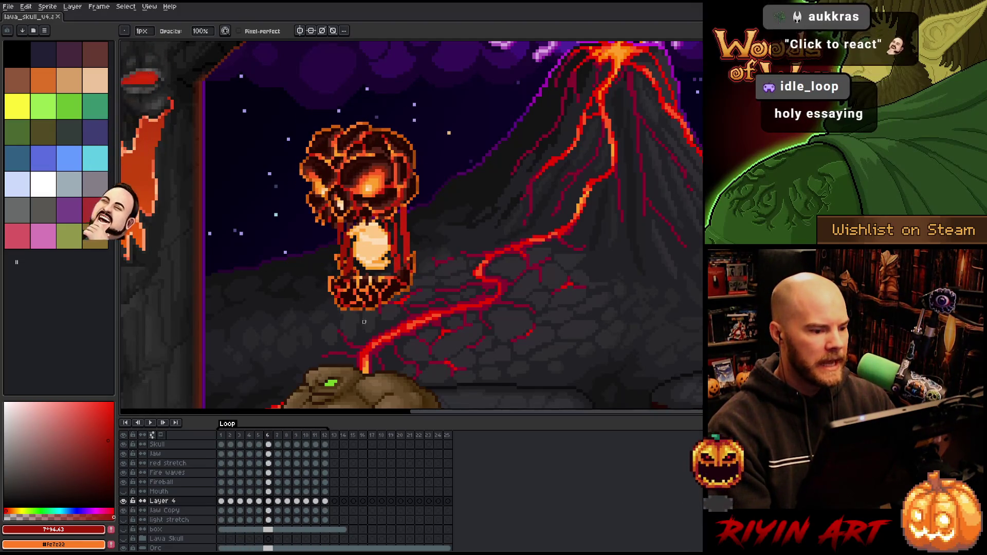
scroll(406, 300, "up", 1)
scroll(405, 300, "down", 2)
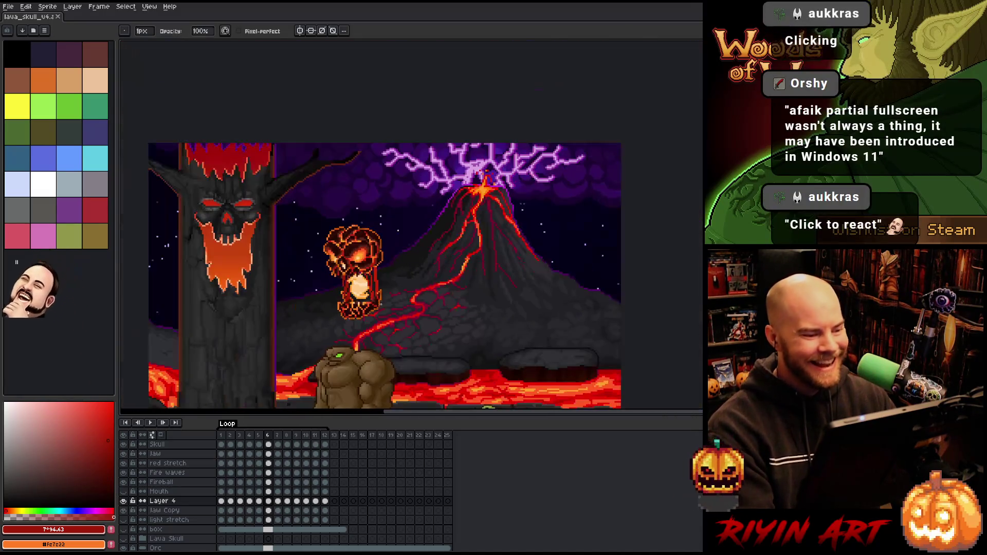
scroll(342, 331, "down", 1)
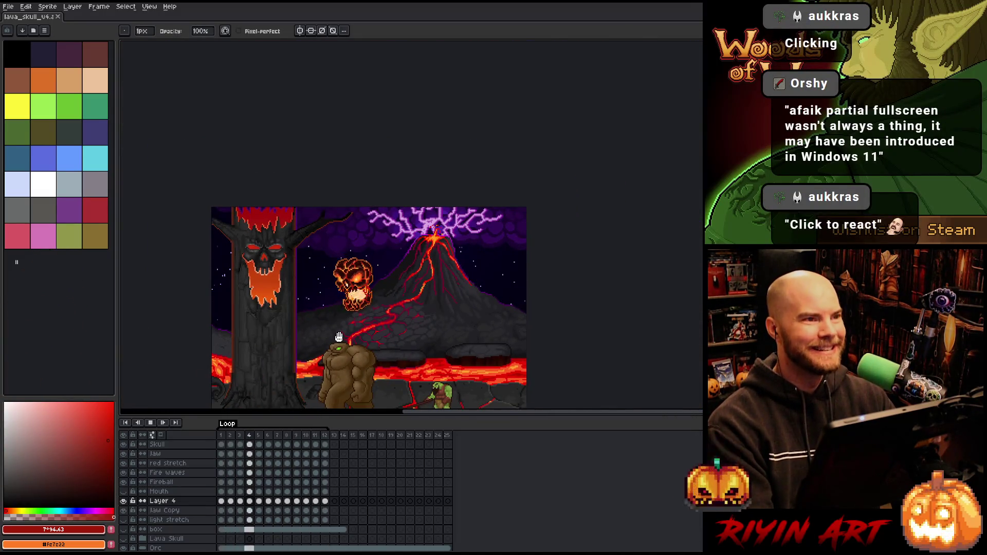
scroll(346, 335, "up", 1)
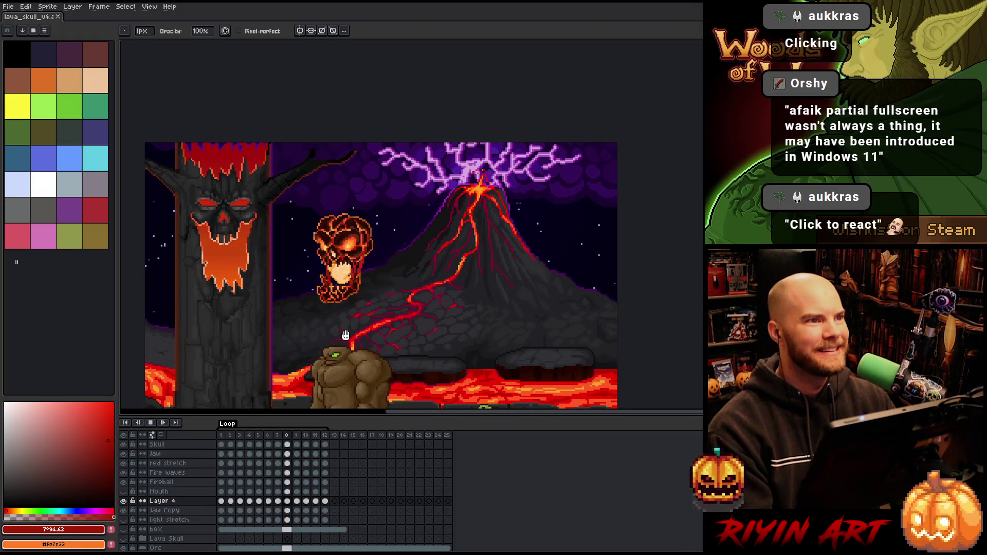
scroll(345, 335, "up", 2)
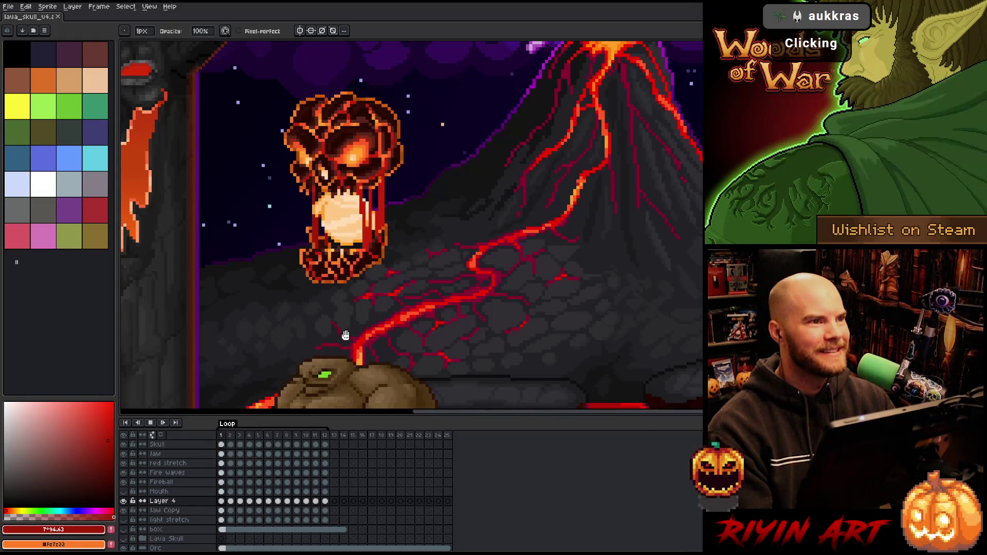
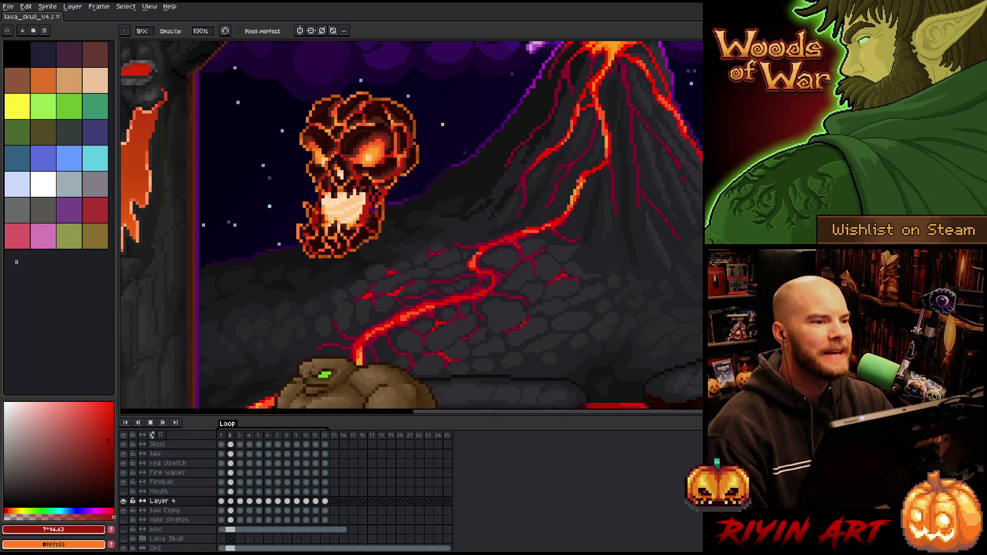
- Bring VS Code with Core.cpp forward and select the SDL_GL_CreateContext call on line 453
key("alt+Tab")
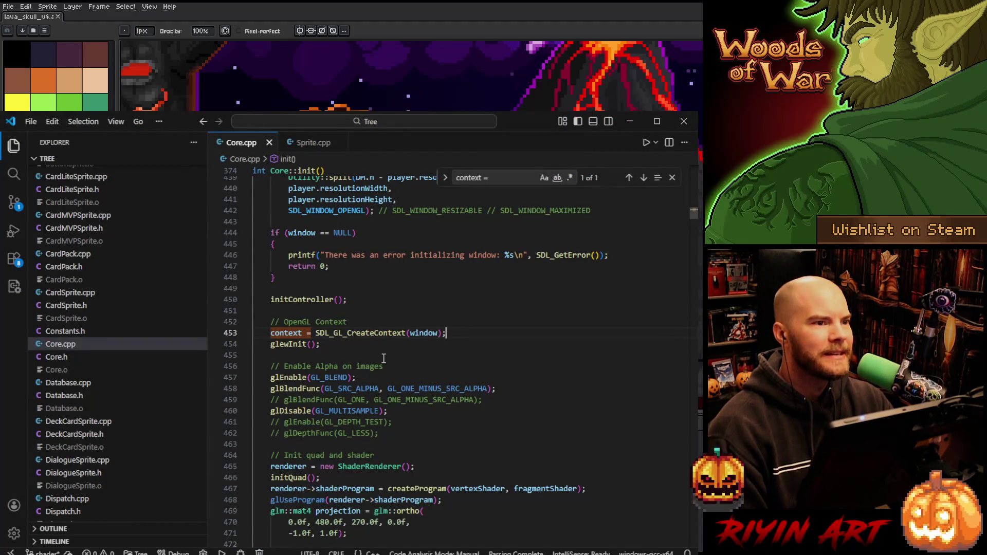
scroll(385, 358, "up", 6)
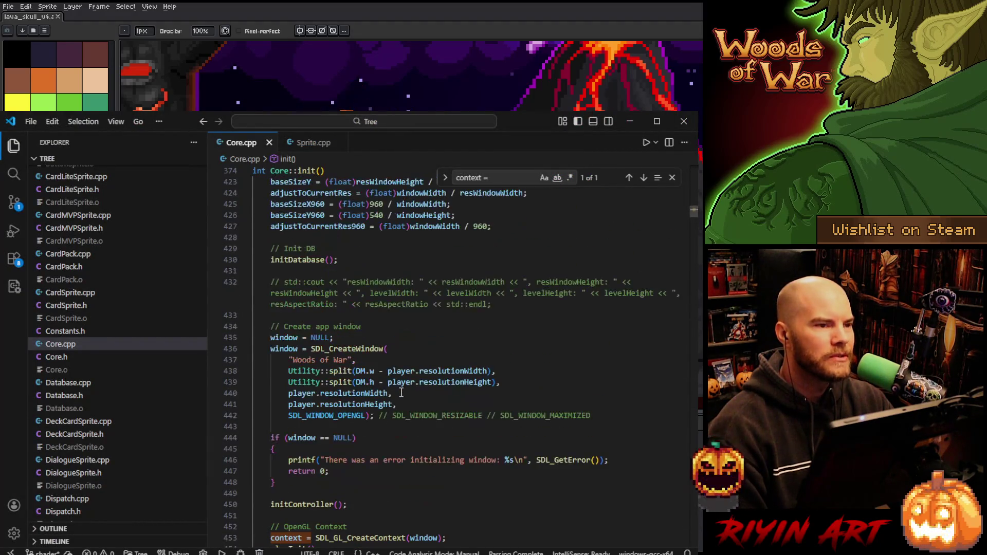
scroll(432, 462, "down", 3)
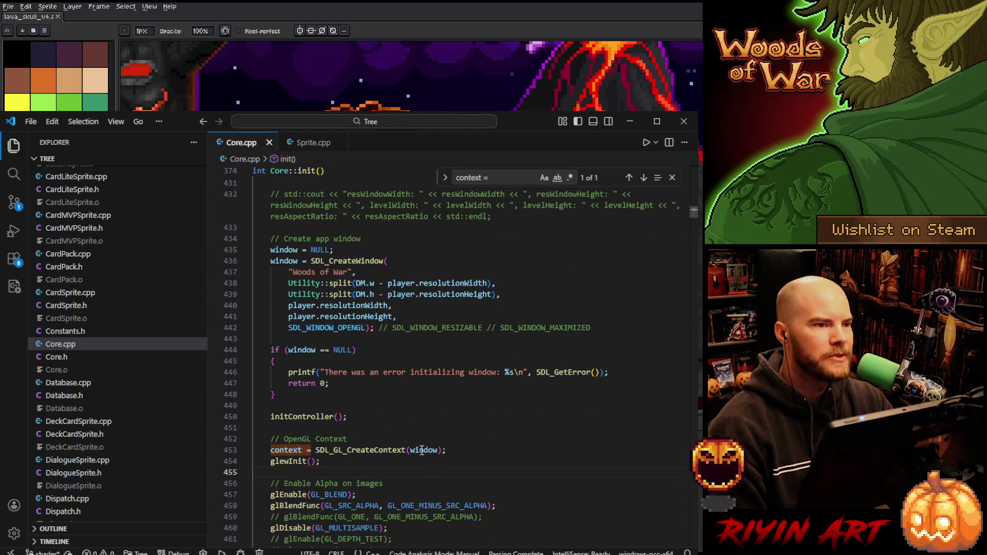
scroll(422, 450, "down", 2)
double_click(361, 388)
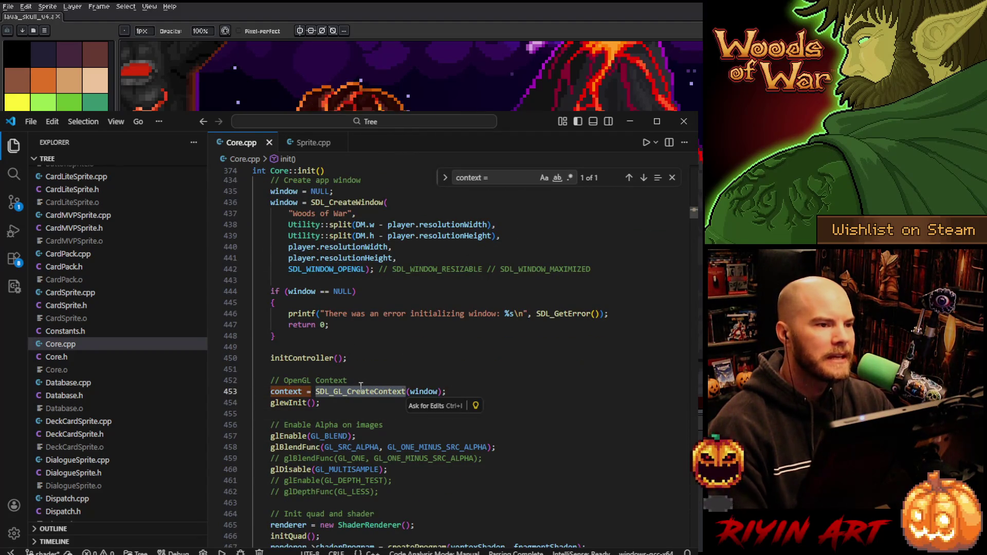
scroll(321, 414, "down", 2)
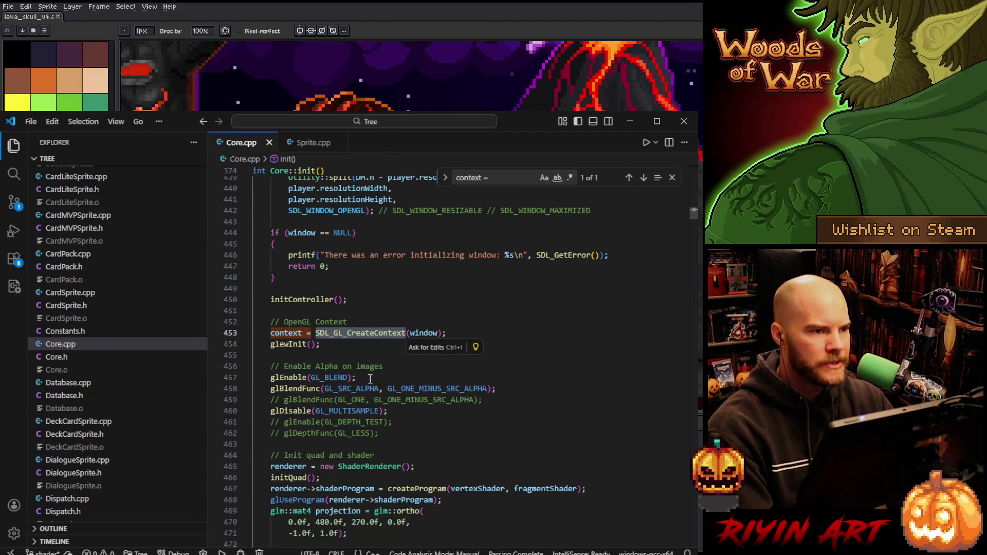
- Search Core.cpp for 'fullscr' and jump to the fullscreenResize definition
key("ctrl+f")
type("fulls")
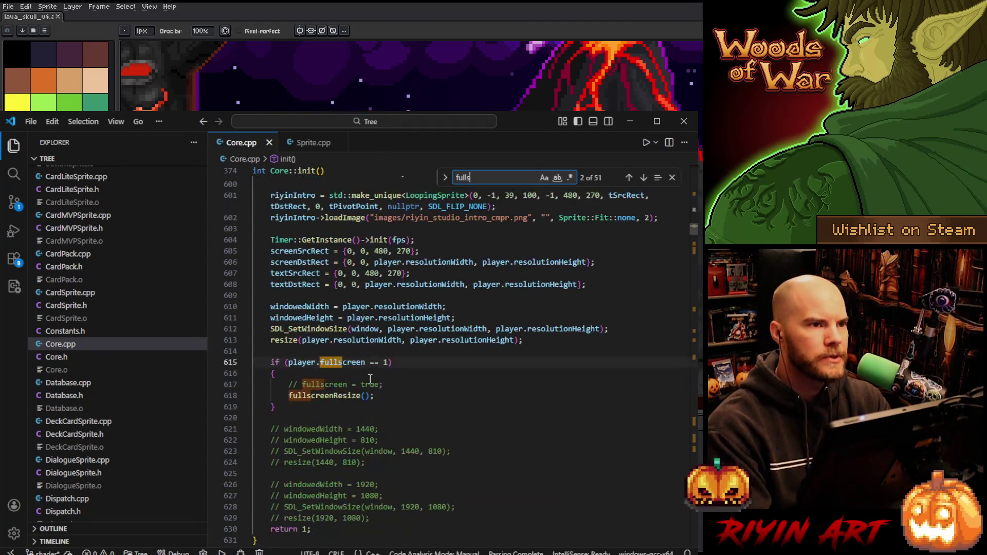
type("creenre")
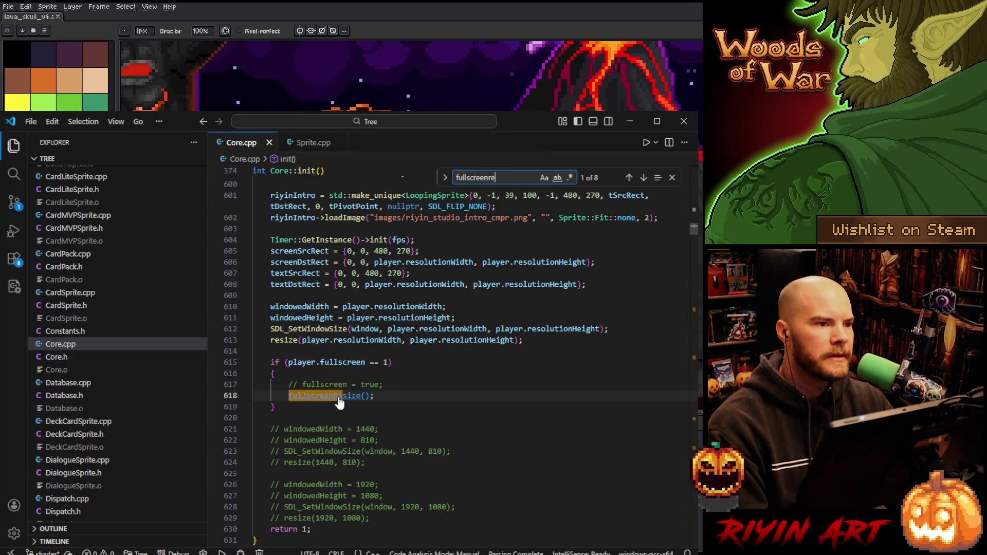
left_click(338, 397, "ctrl")
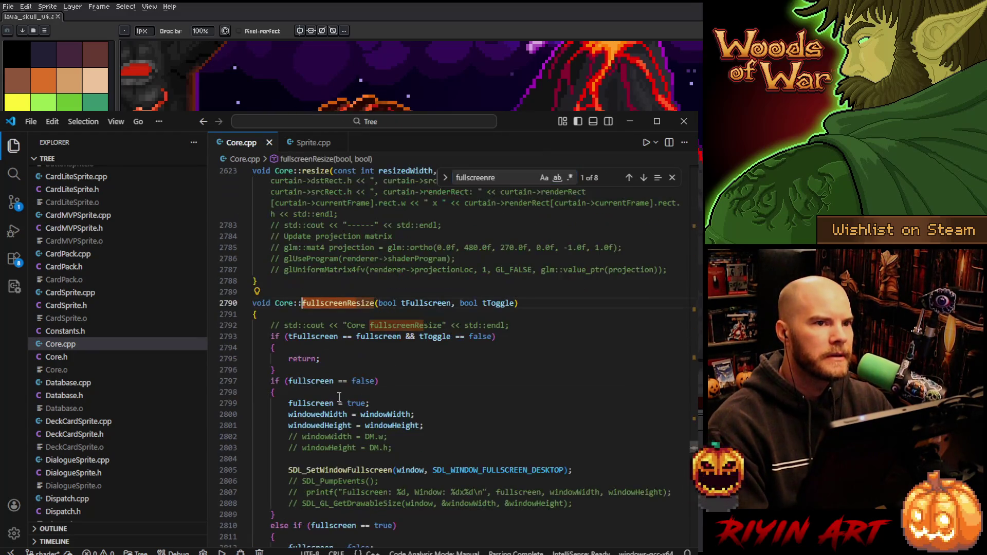
scroll(407, 425, "down", 5)
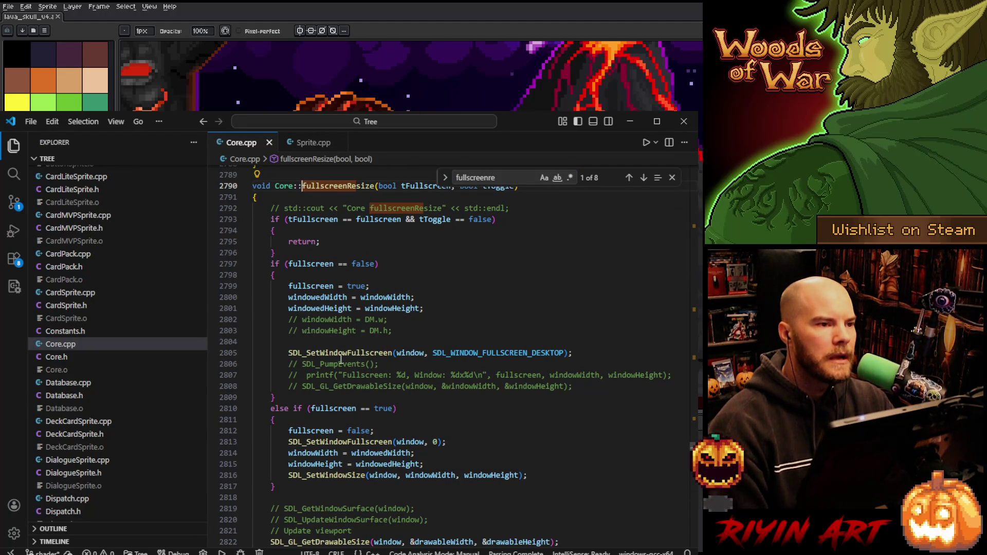
scroll(341, 359, "down", 1)
left_click(287, 324)
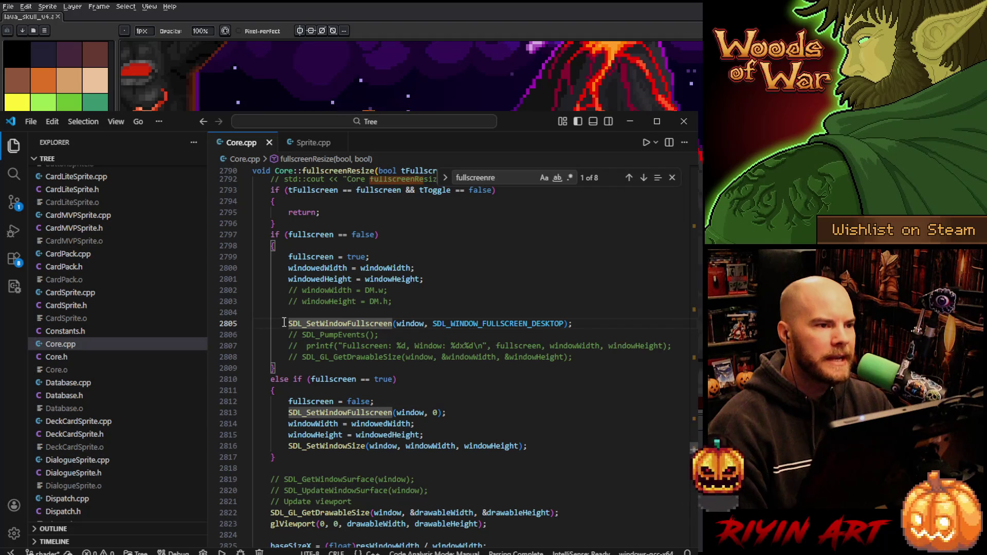
left_click_drag(284, 323, 561, 321)
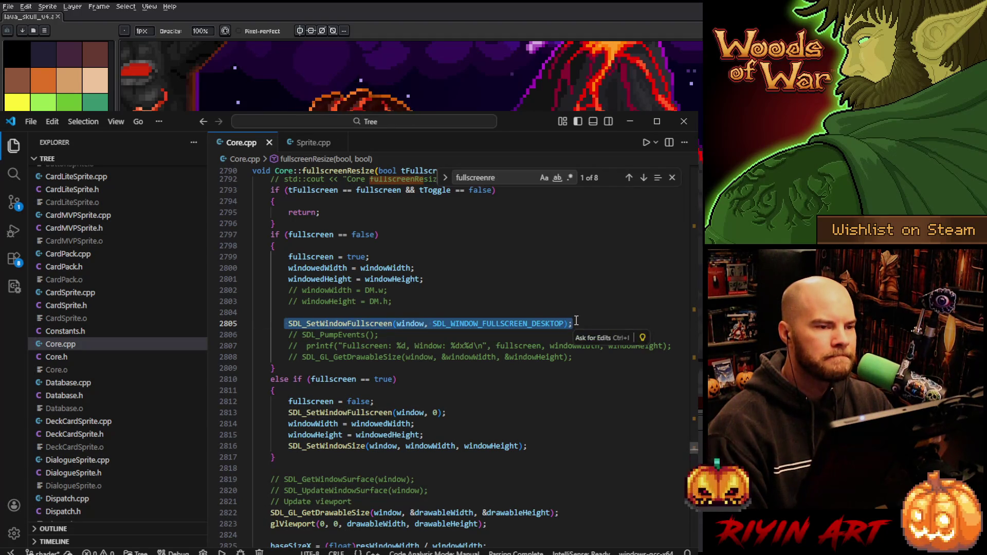
scroll(531, 323, "down", 1)
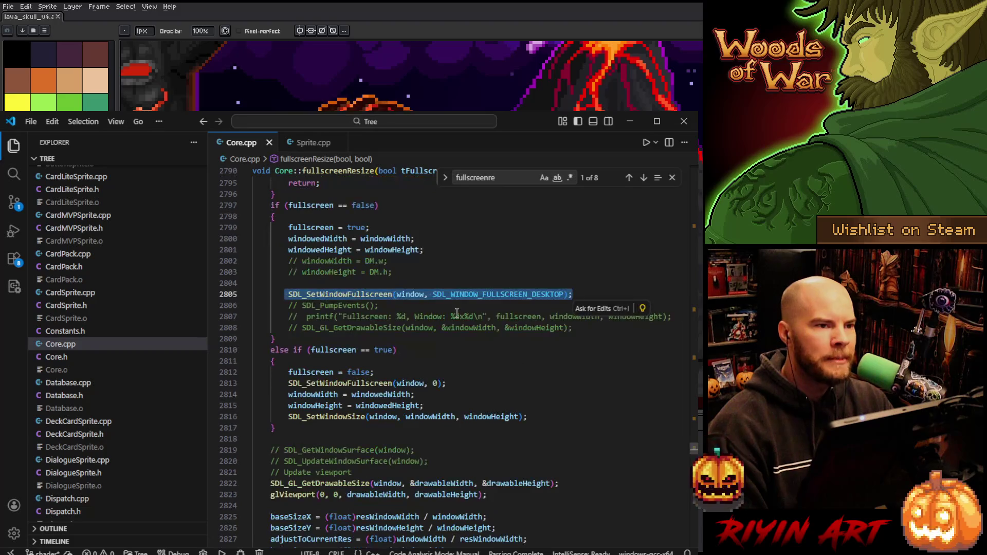
left_click_drag(572, 294, 274, 293)
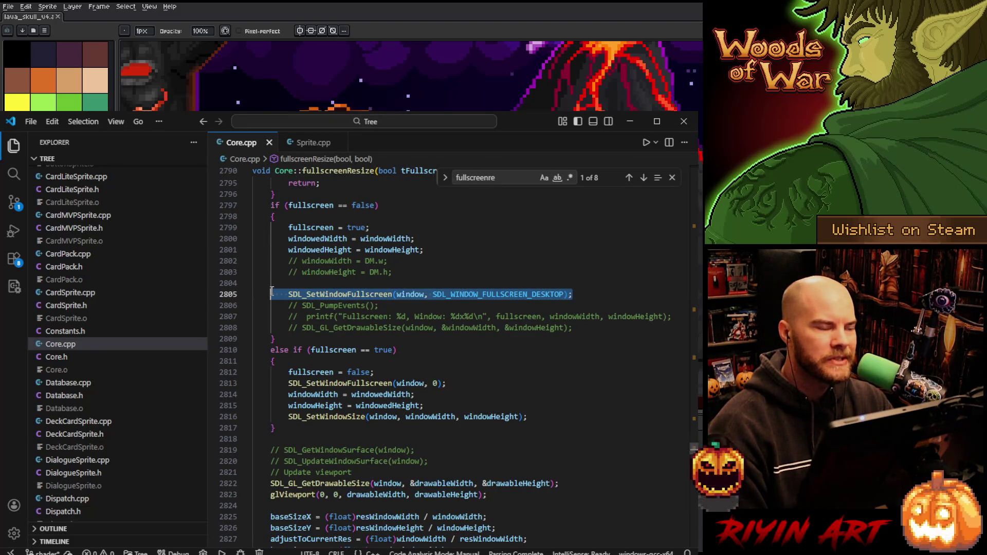
left_click(431, 251)
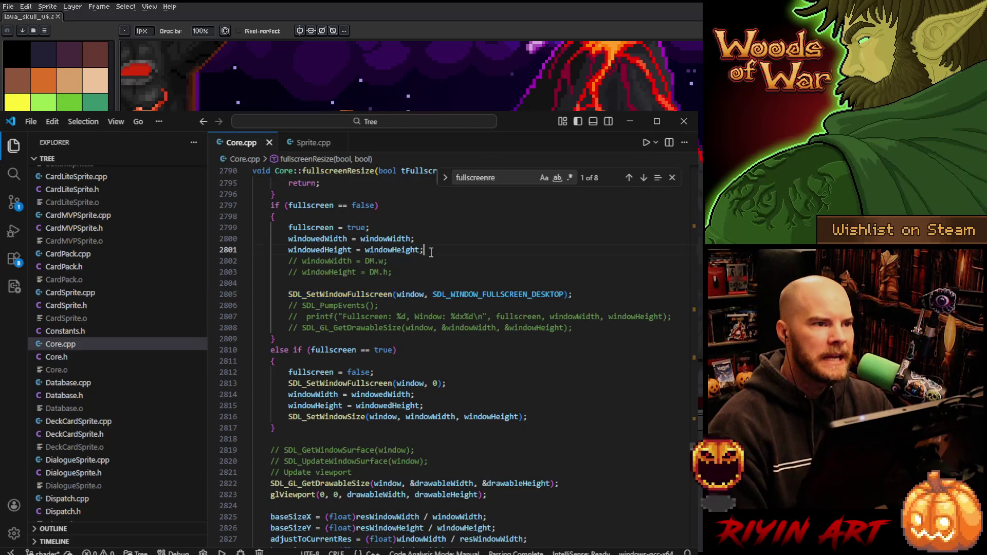
left_click_drag(426, 272, 275, 263)
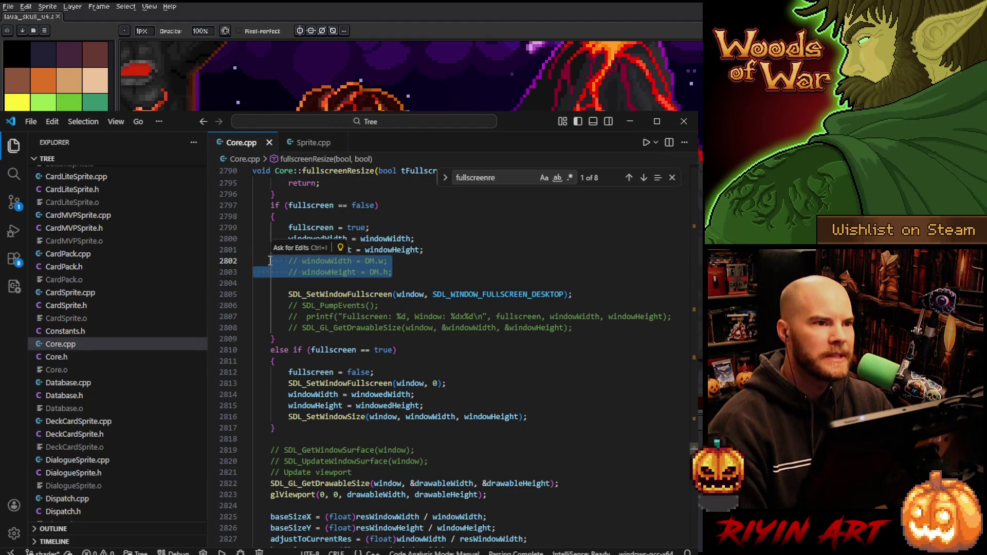
scroll(517, 407, "down", 2)
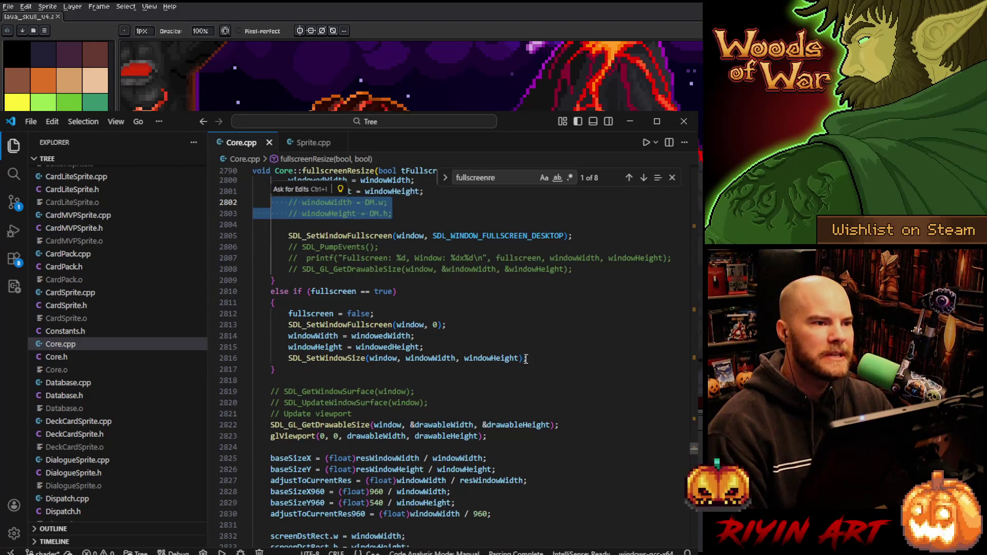
left_click_drag(525, 359, 297, 358)
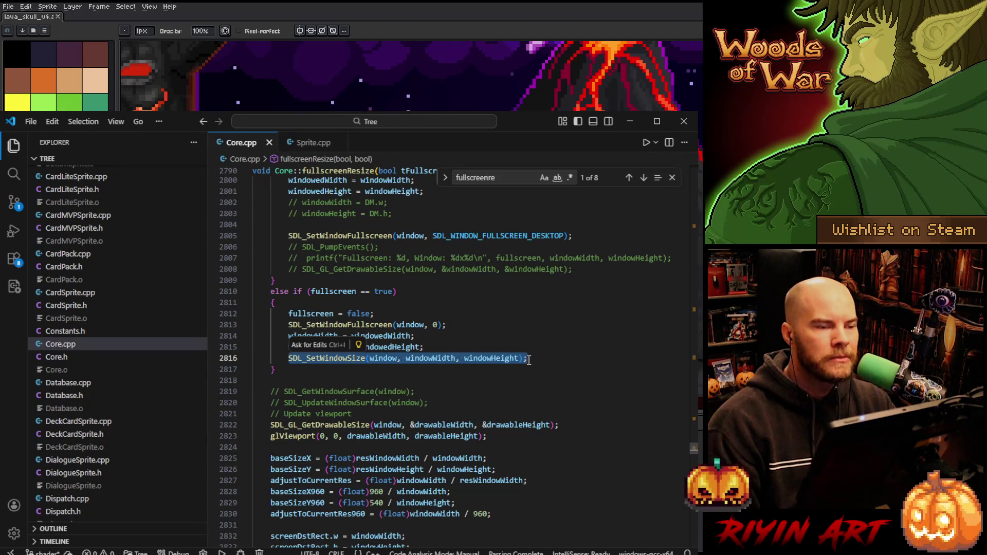
scroll(529, 360, "down", 1)
key("alt+Tab")
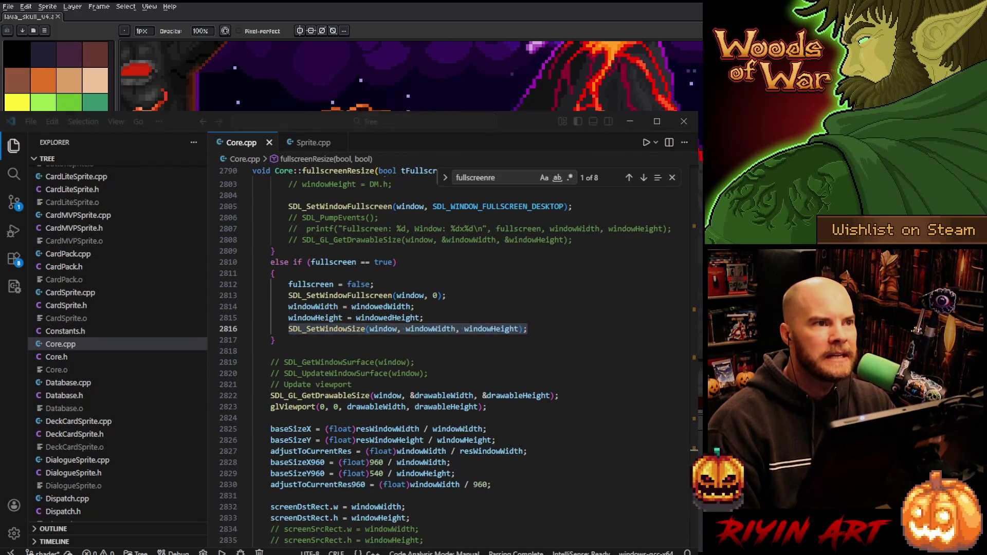
key("alt+Tab")
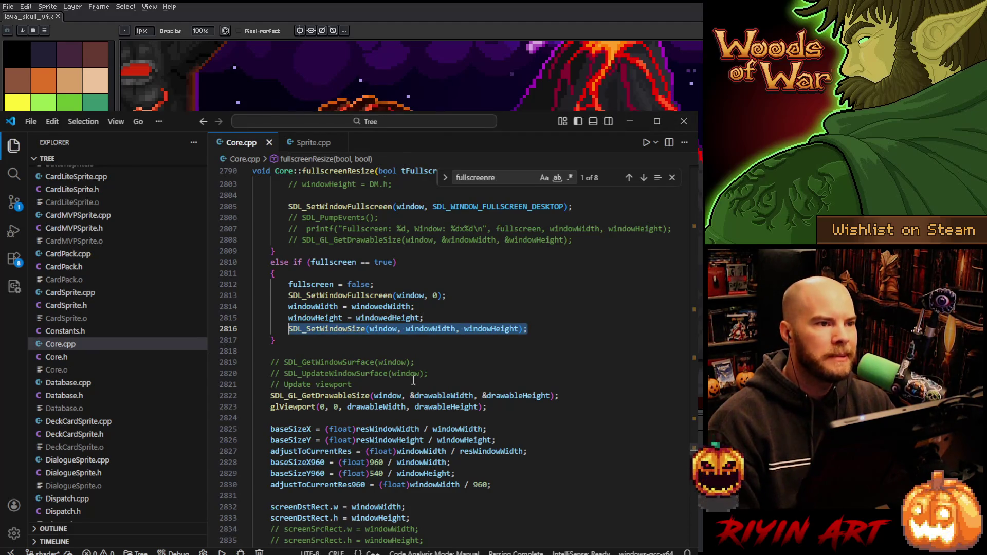
left_click(523, 328)
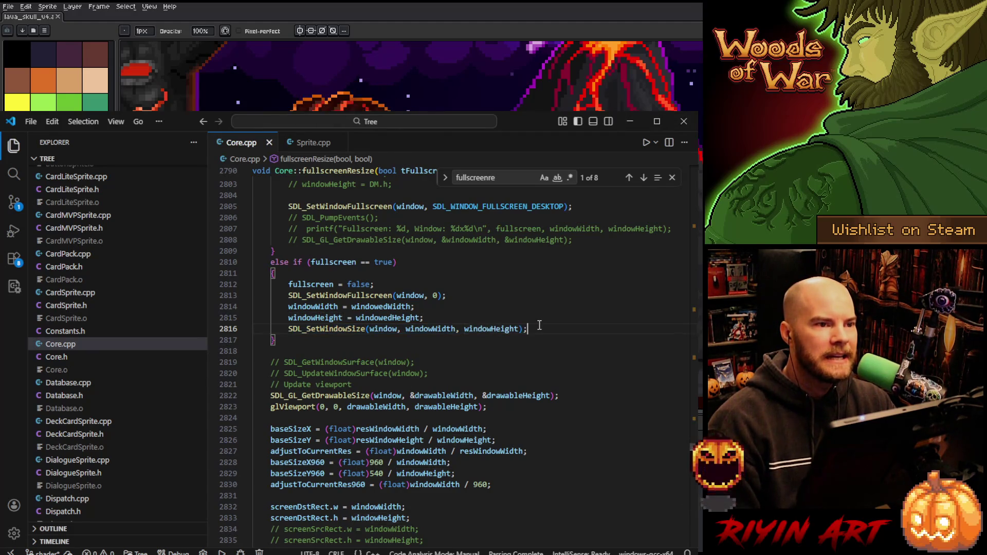
left_click_drag(530, 328, 286, 324)
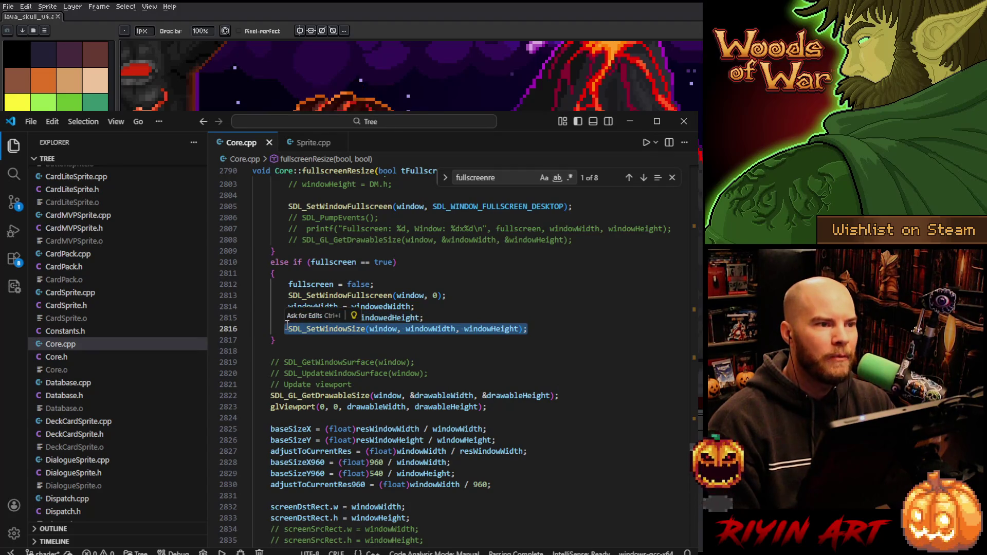
left_click(286, 325)
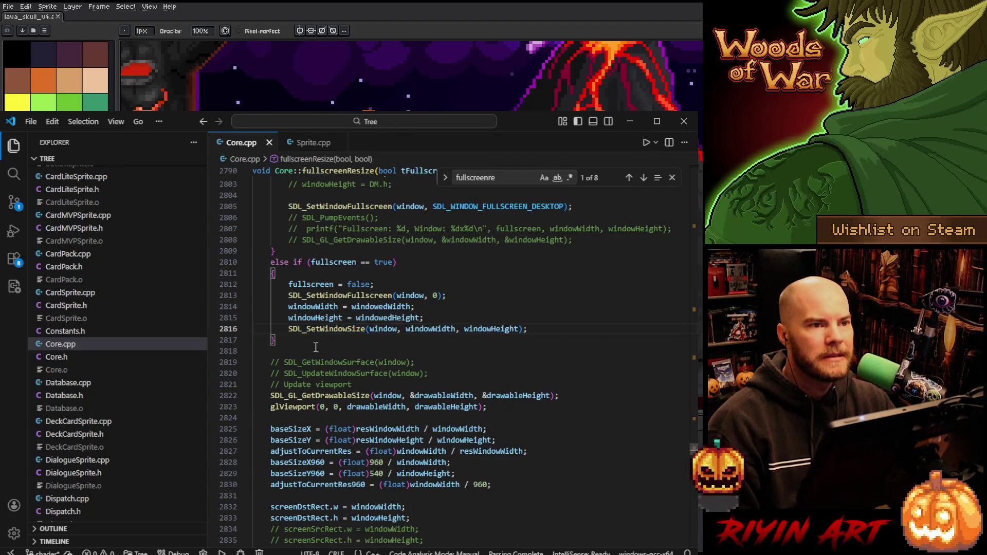
scroll(316, 348, "up", 1)
scroll(467, 397, "up", 1)
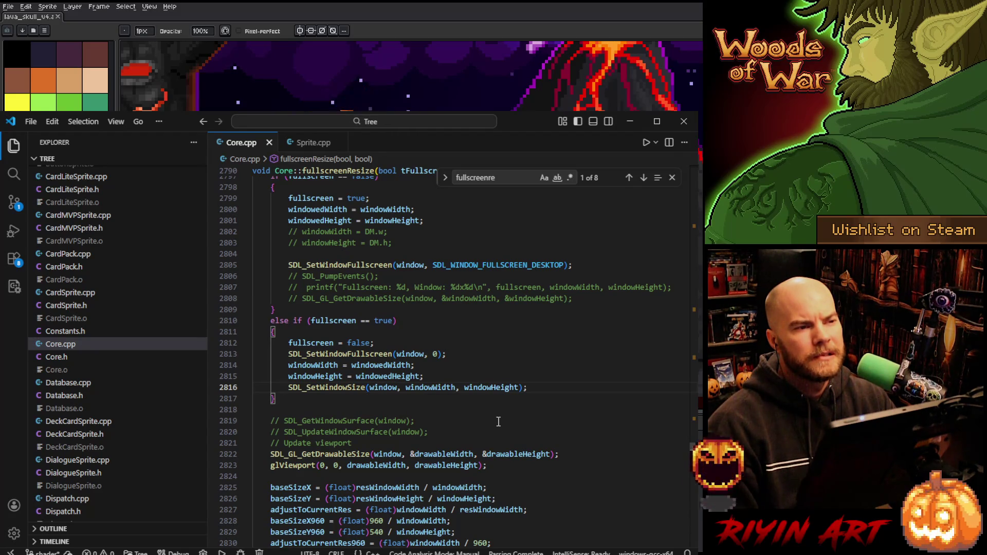
- Select and inspect the SDL_SetWindowFullscreen call on line 2805
scroll(504, 427, "up", 1)
left_click(291, 294)
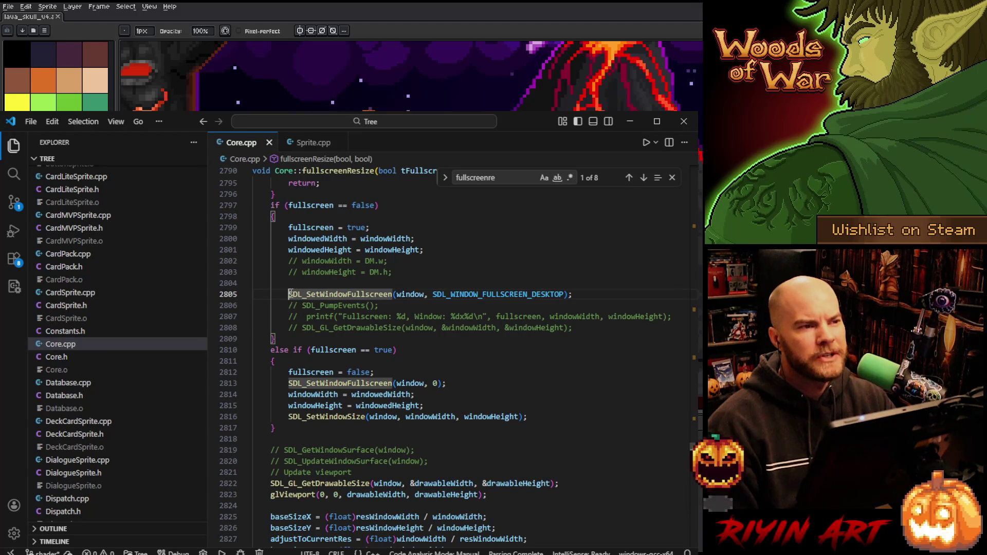
left_click_drag(289, 294, 575, 294)
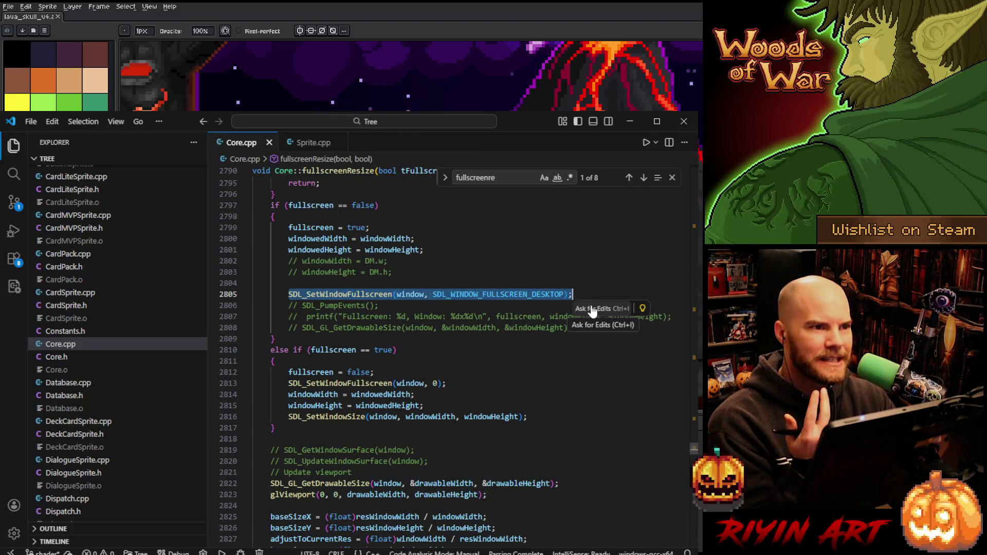
left_click(589, 295)
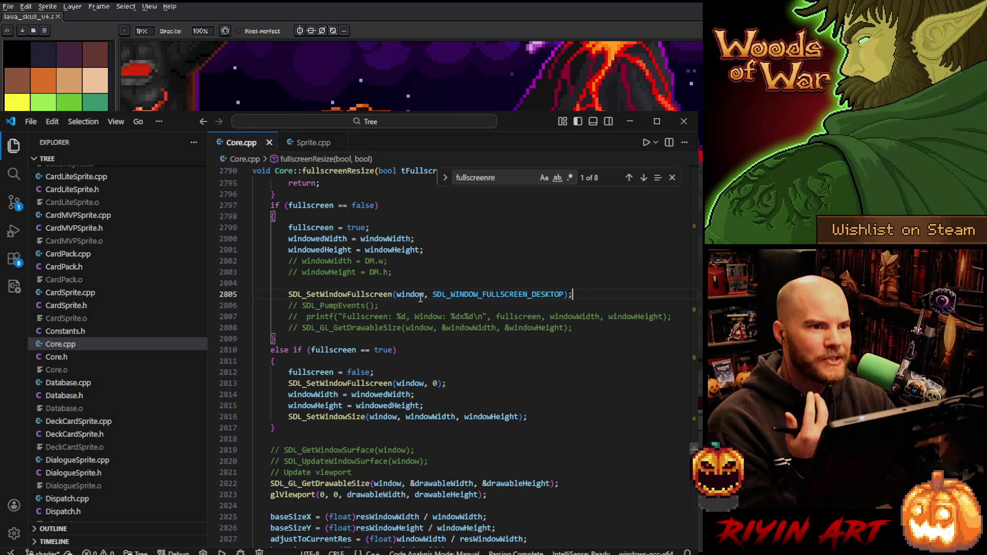
mouse_move(288, 294)
left_mouse_down()
mouse_move(562, 291)
mouse_move(284, 294)
left_mouse_up()
left_click(571, 292)
key("shift+Home")
left_click(578, 293)
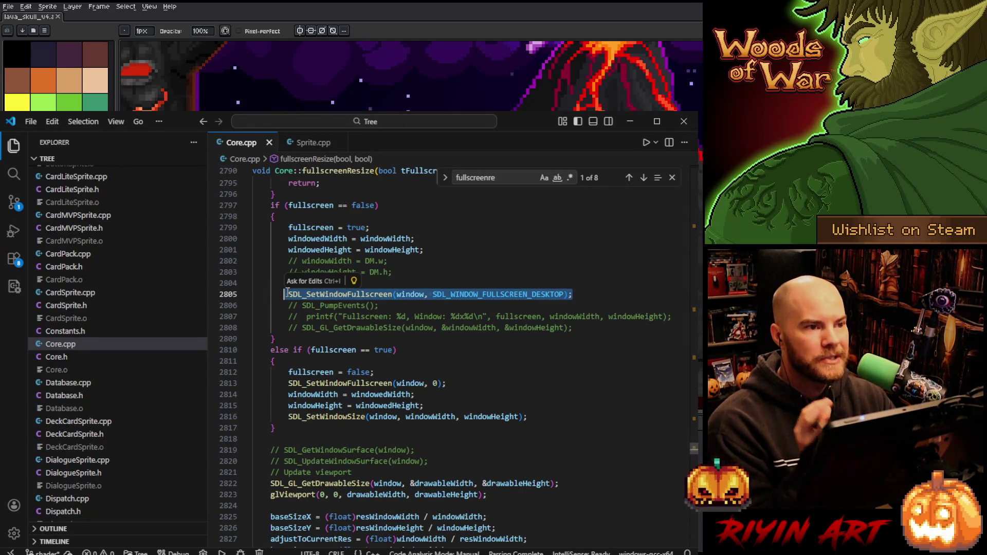
- Select the SDL_SetWindowSize line 2816, then minimize VS Code to reveal the skull sprite
scroll(310, 302, "down", 2)
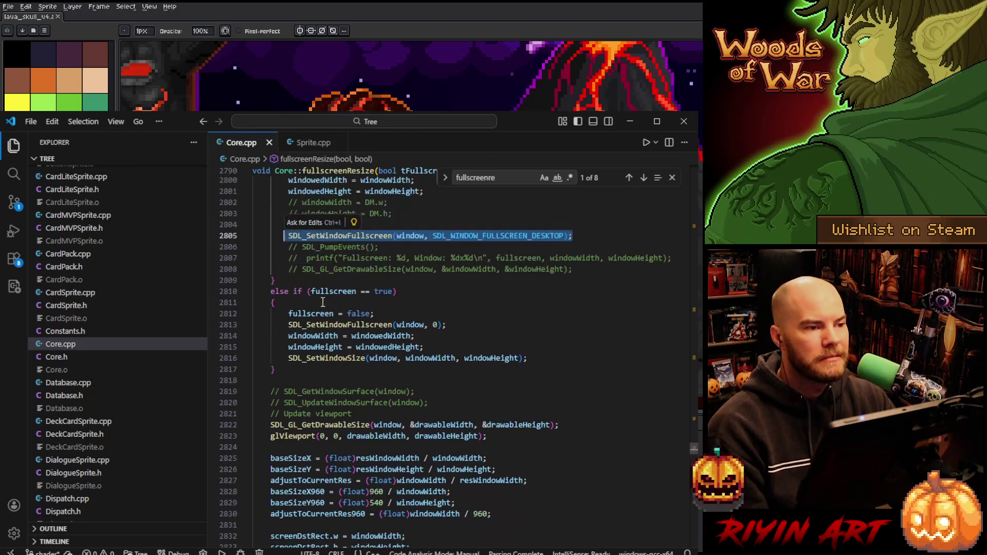
scroll(340, 318, "up", 2)
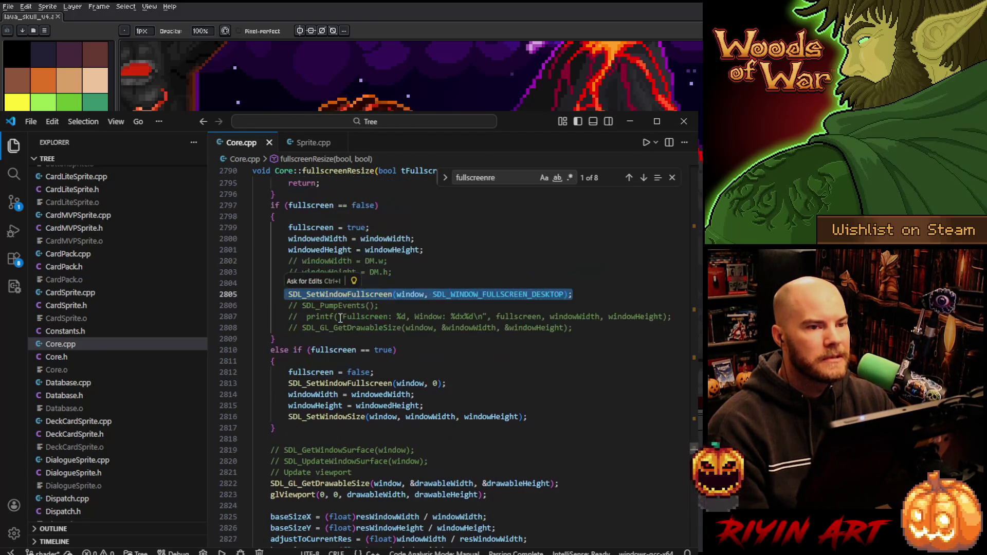
triple_click(540, 416)
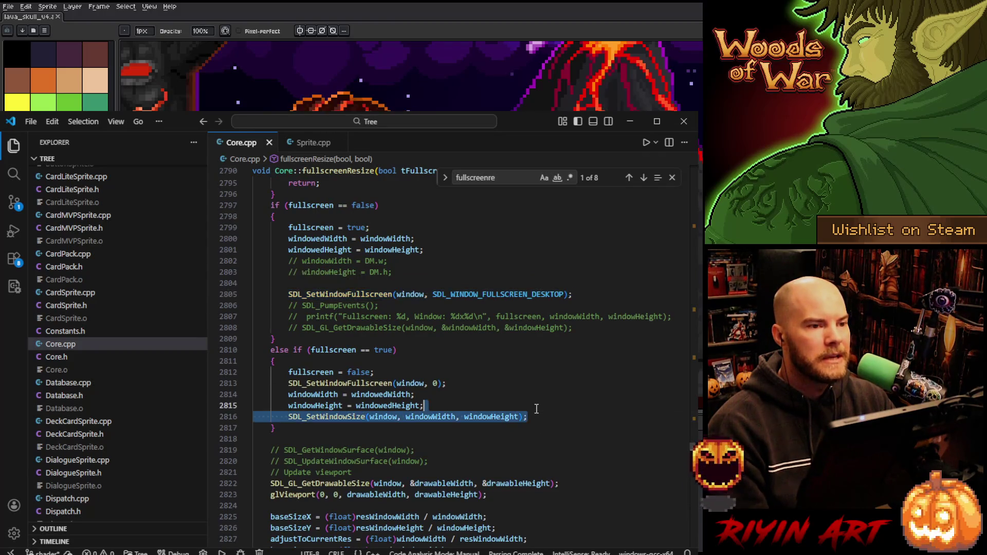
left_click(517, 404)
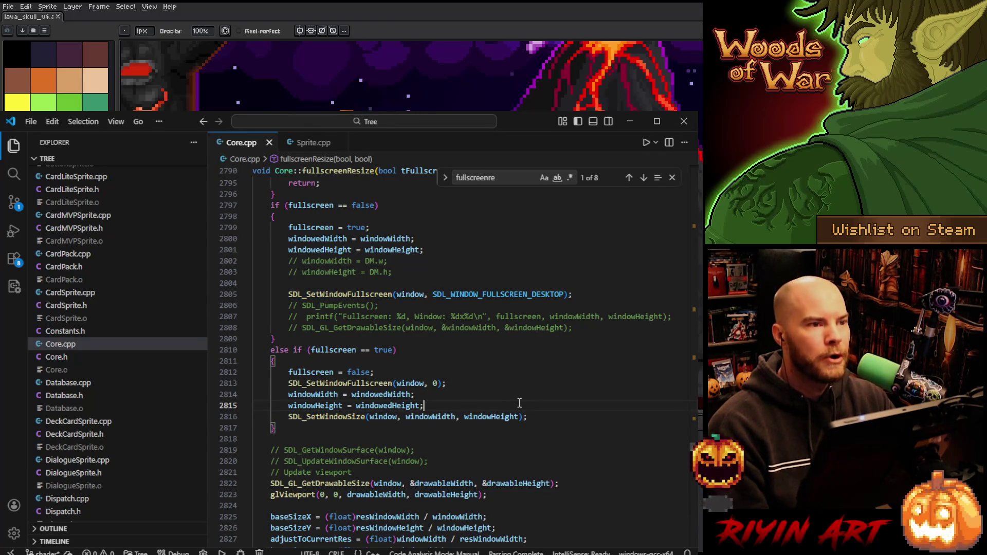
left_click(630, 121)
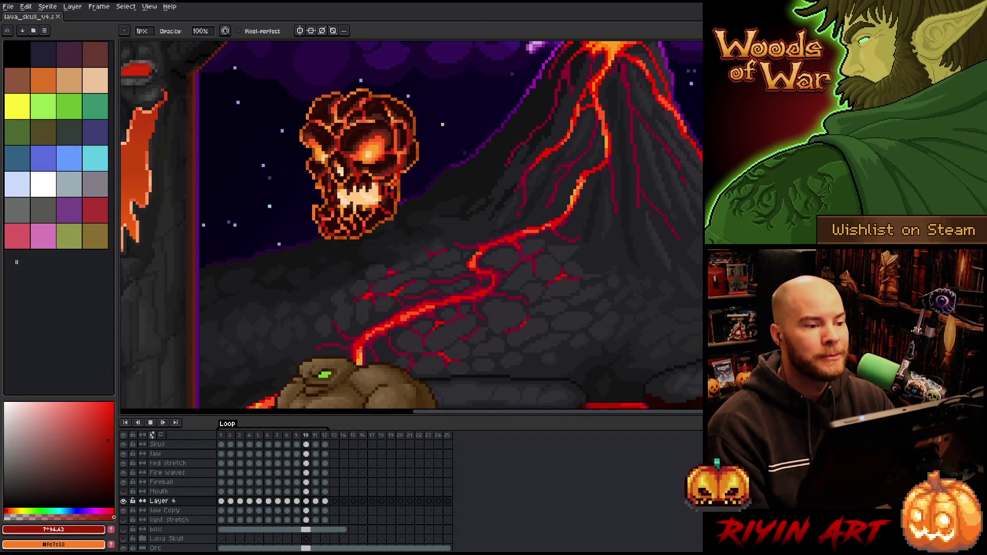
- Centre the skull on the canvas and stop the animation playback
scroll(307, 217, "down", 4)
scroll(205, 255, "up", 3)
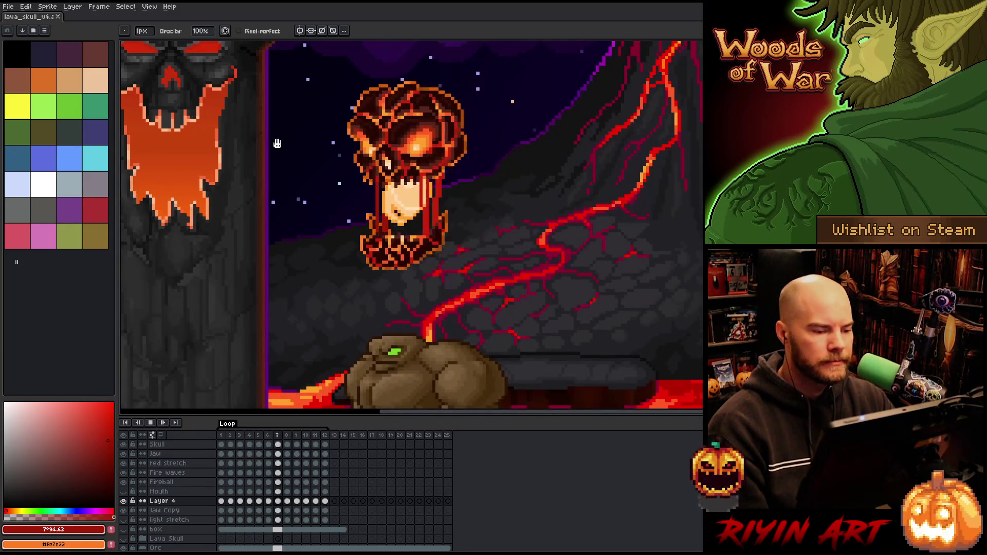
left_click_drag(267, 102, 270, 121)
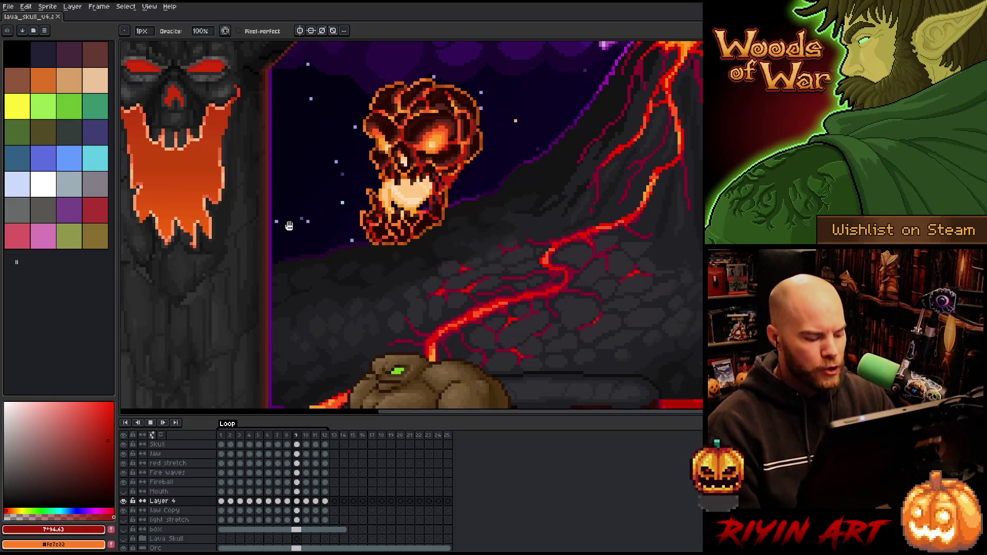
key("Return")
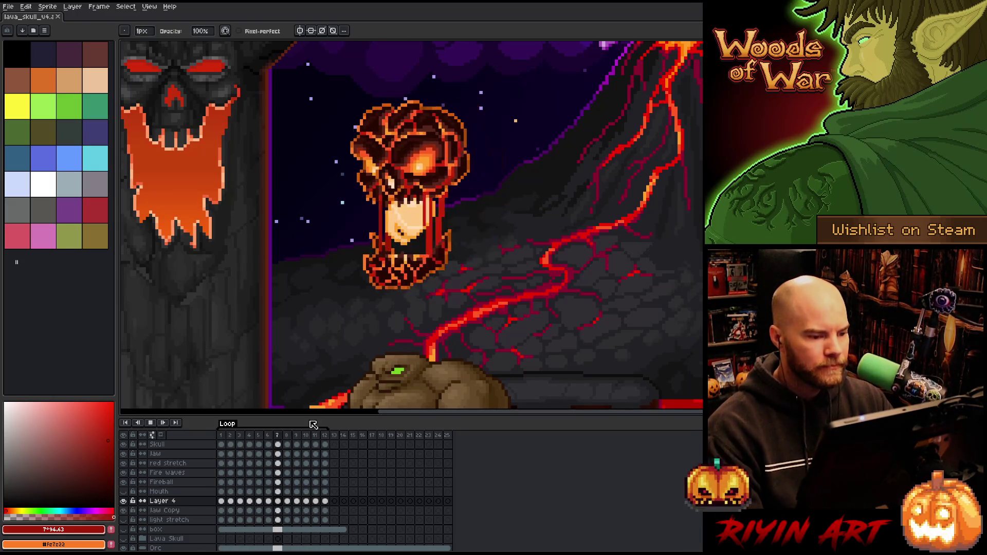
- Eyedrop the pale peach colour from the skull's mouth and select the light stretch layer
scroll(438, 205, "up", 2)
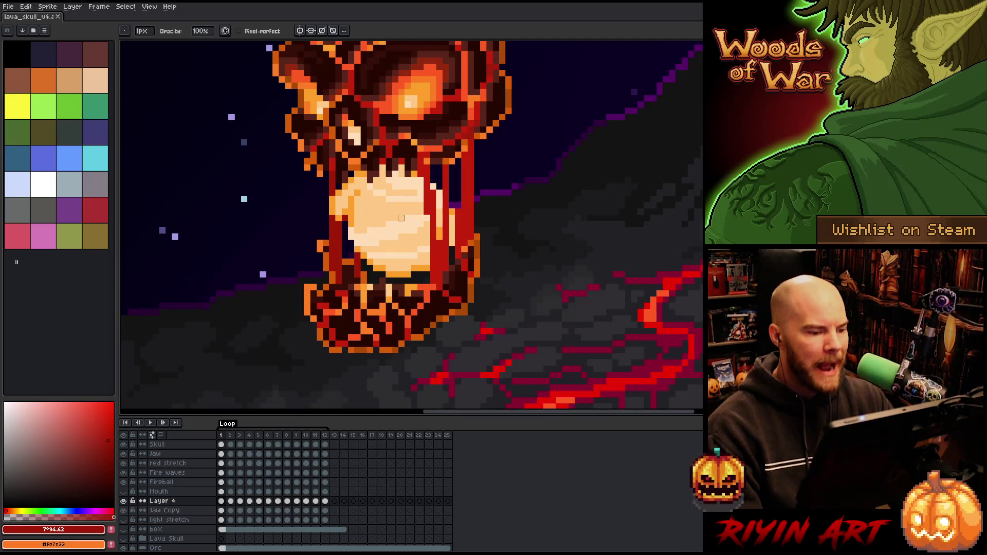
key("i")
left_click(403, 222, "alt")
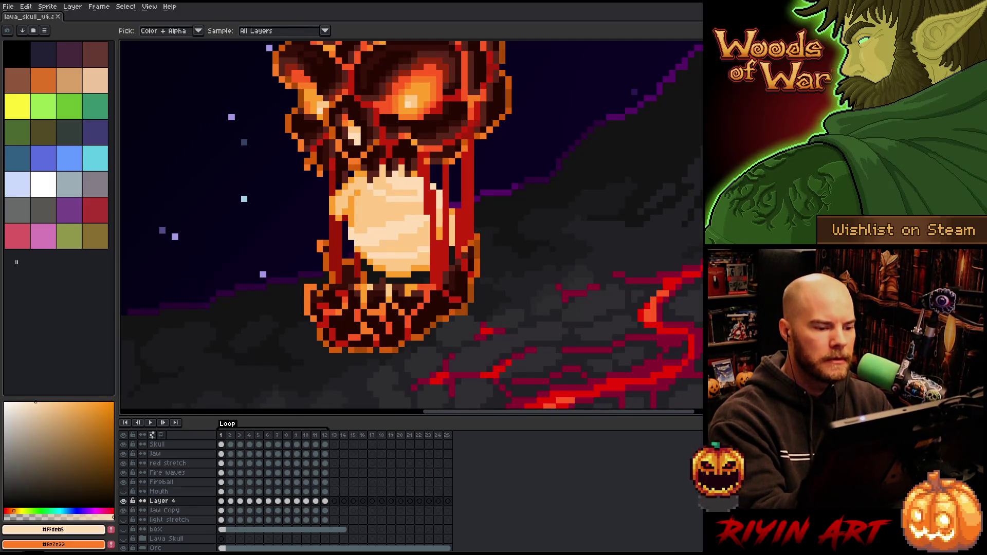
left_click(191, 521)
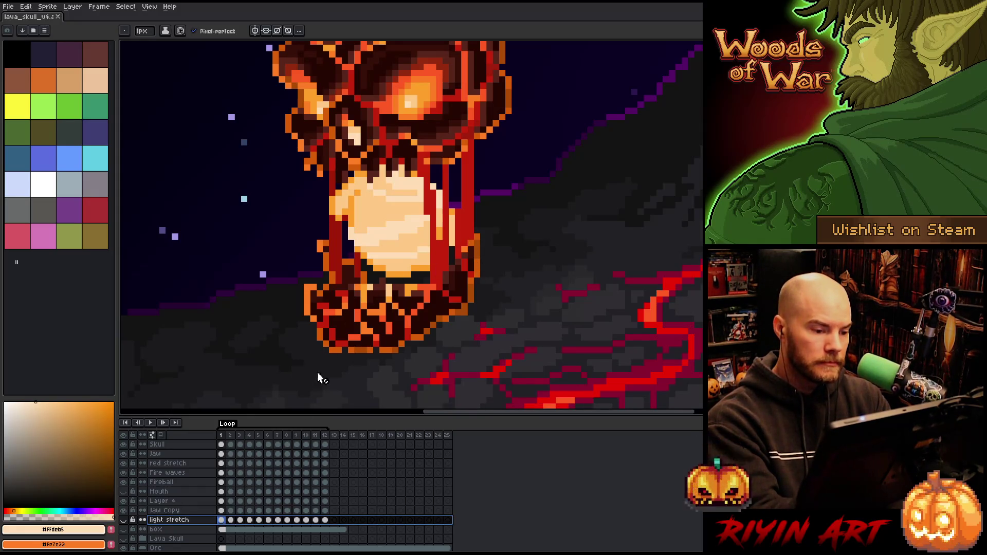
- Sample the near-black #141415 and add a new Layer 5 with the Pencil active
scroll(480, 234, "down", 1)
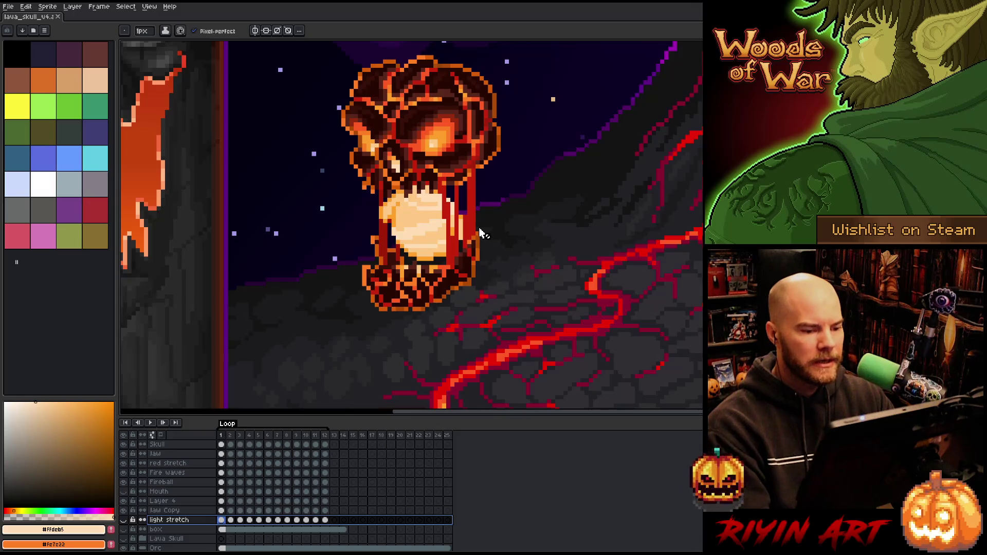
key("i")
left_click(577, 175)
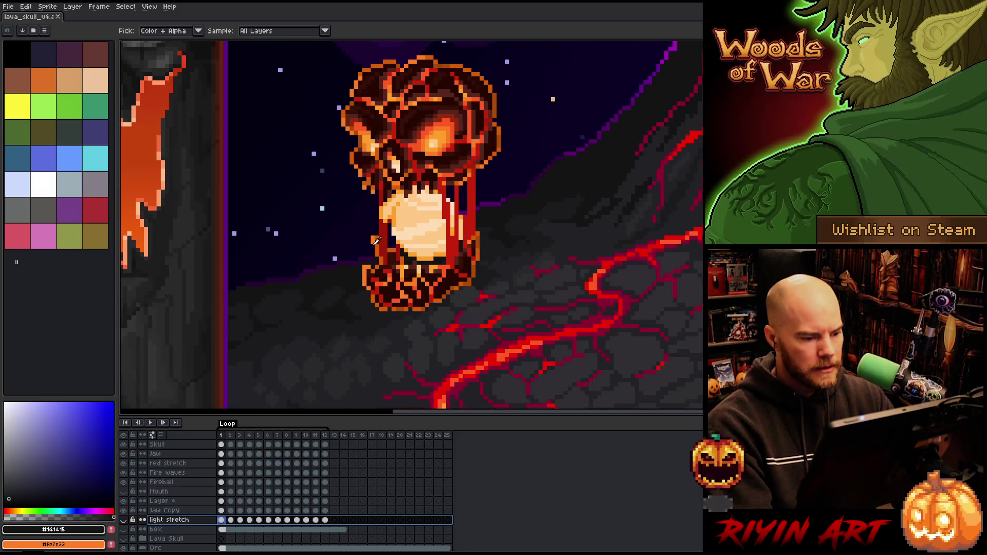
scroll(390, 226, "up", 1)
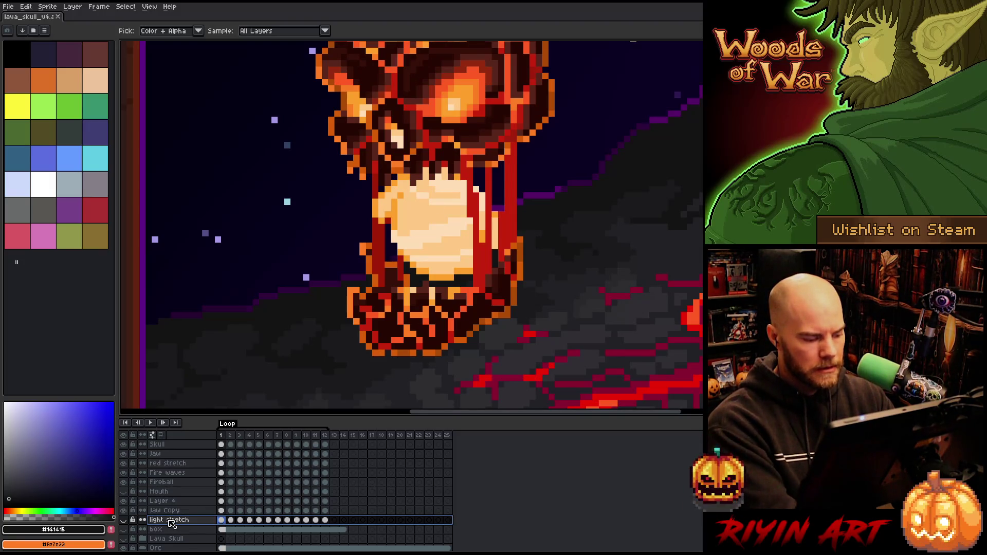
key("shift+n")
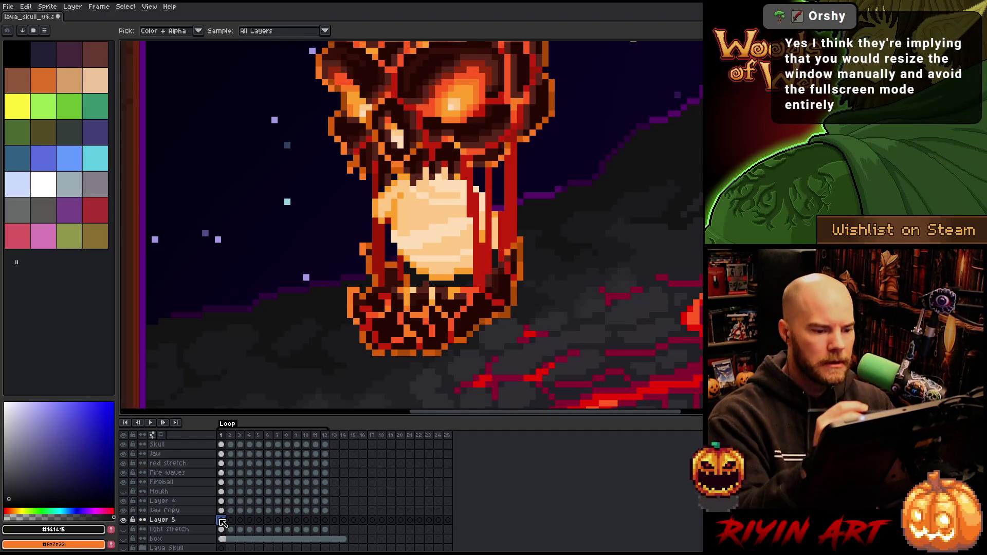
key("b")
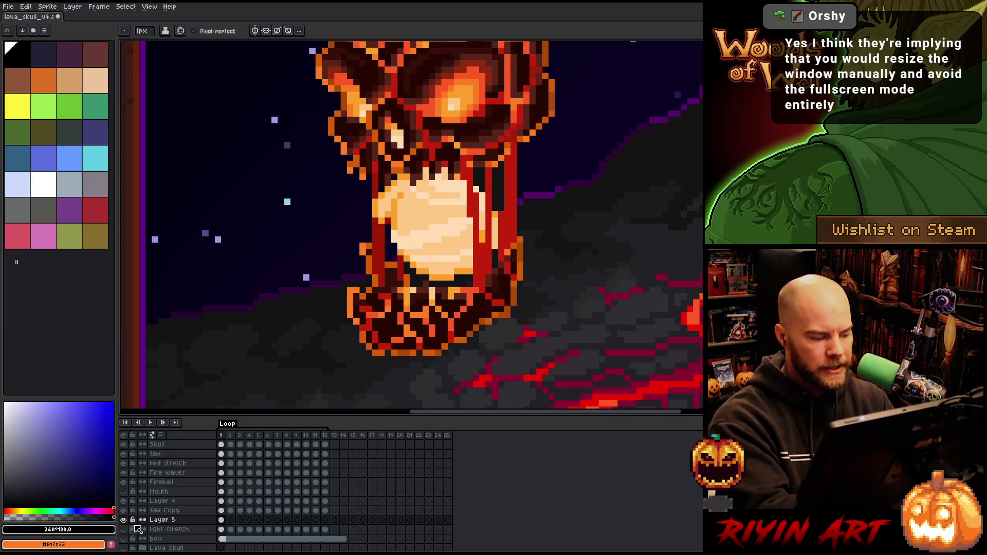
- Draw dark outline strokes along the skull's right side and lower-left jaw edge
left_click_drag(502, 162, 495, 211)
left_click_drag(496, 252, 496, 270)
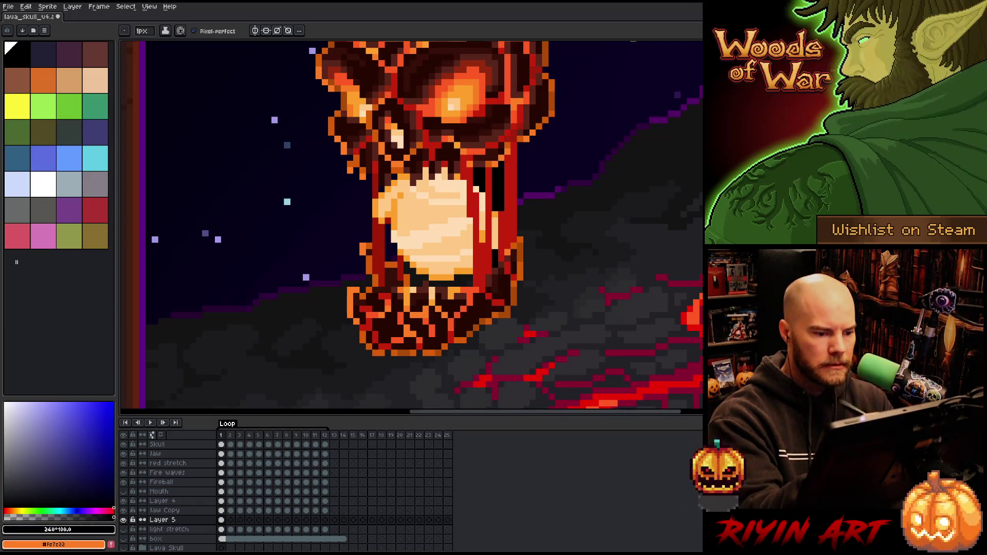
left_click_drag(414, 286, 407, 264)
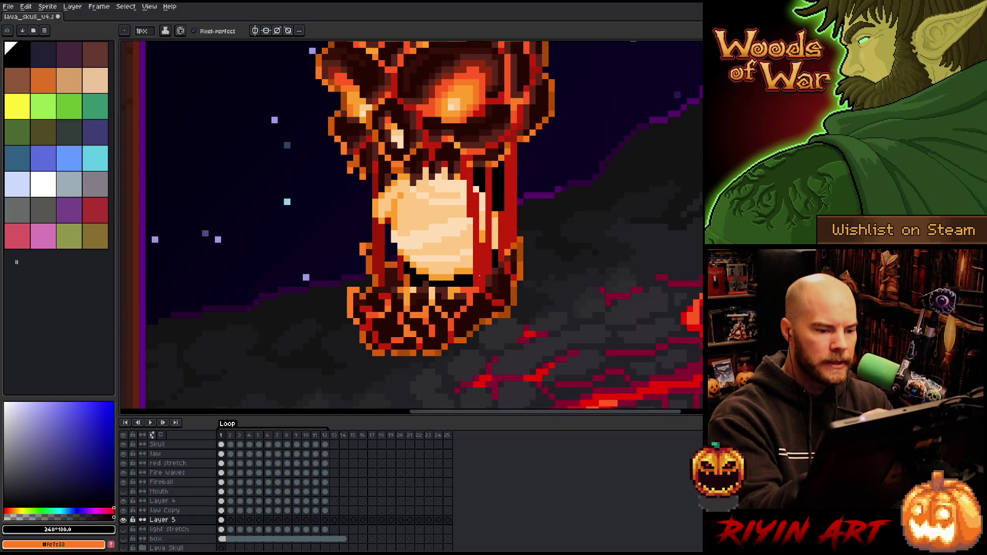
- Step ahead to frame 3 and hide the background scene layer
key("Right")
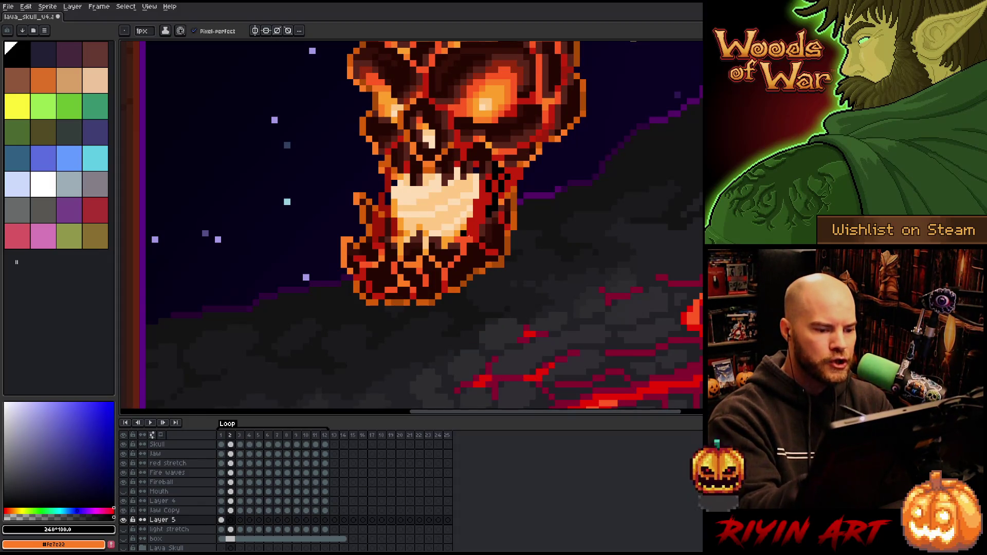
key("Right")
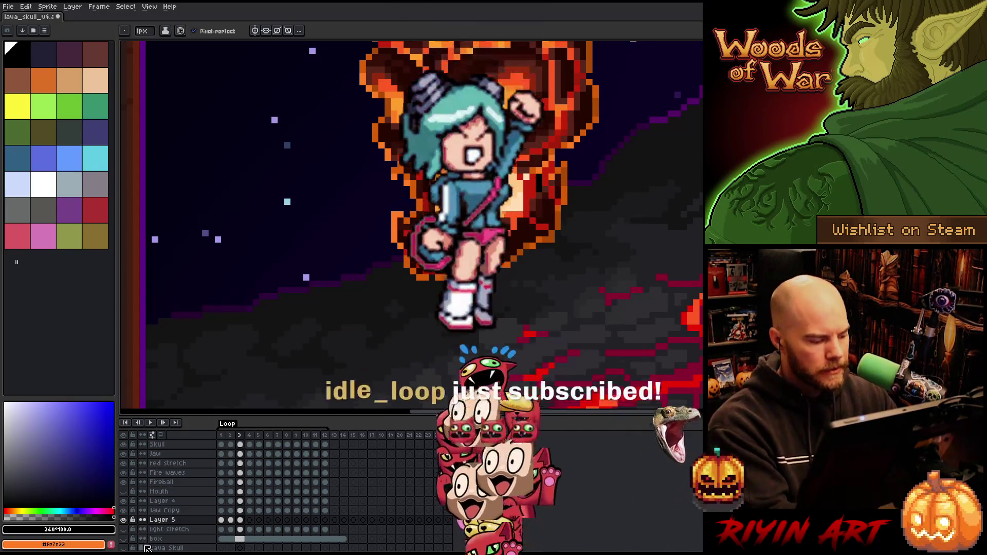
scroll(147, 544, "down", 2)
left_click(125, 533)
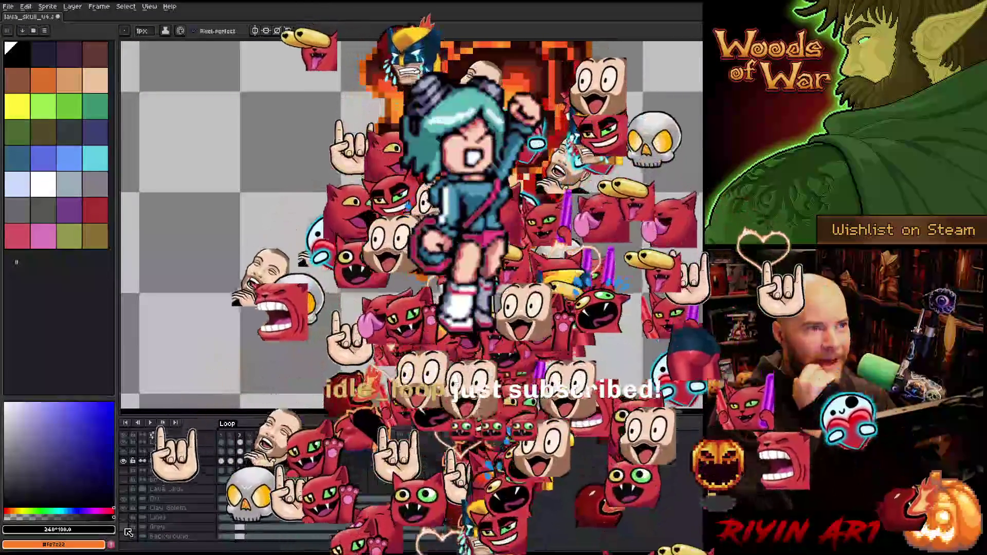
- Add dark outline pixels on the skull's right edge, then its left cheek and right edge on frame 2
scroll(169, 442, "up", 3)
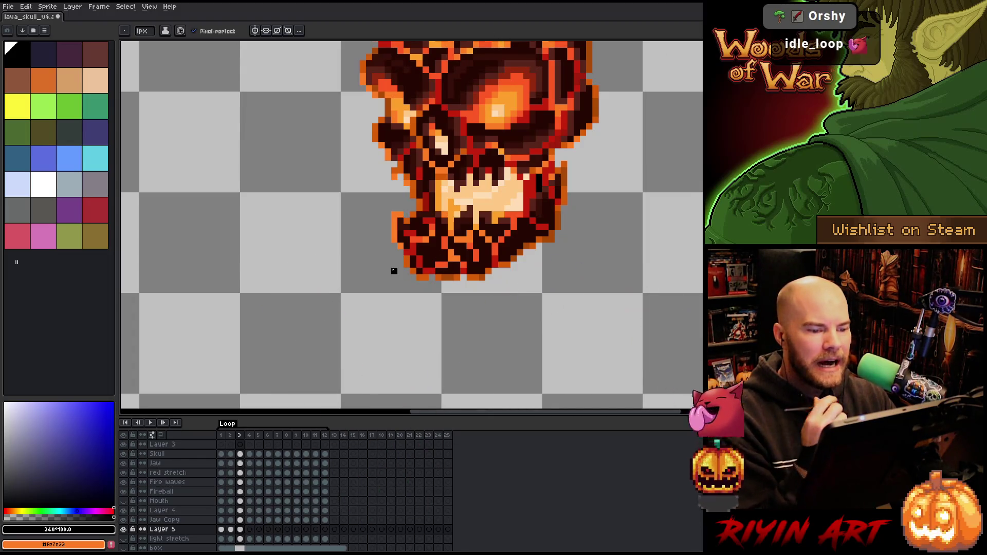
left_click_drag(558, 150, 558, 165)
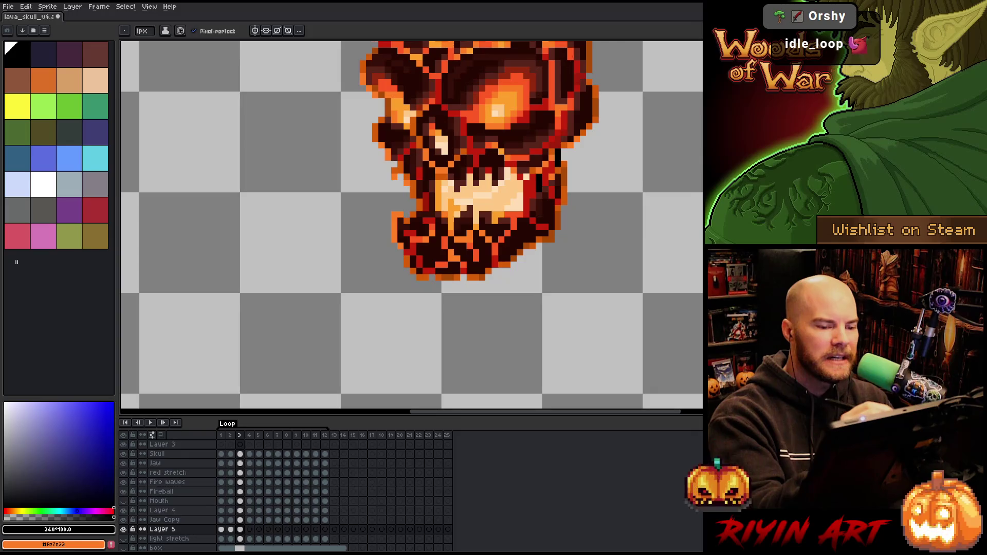
key("comma")
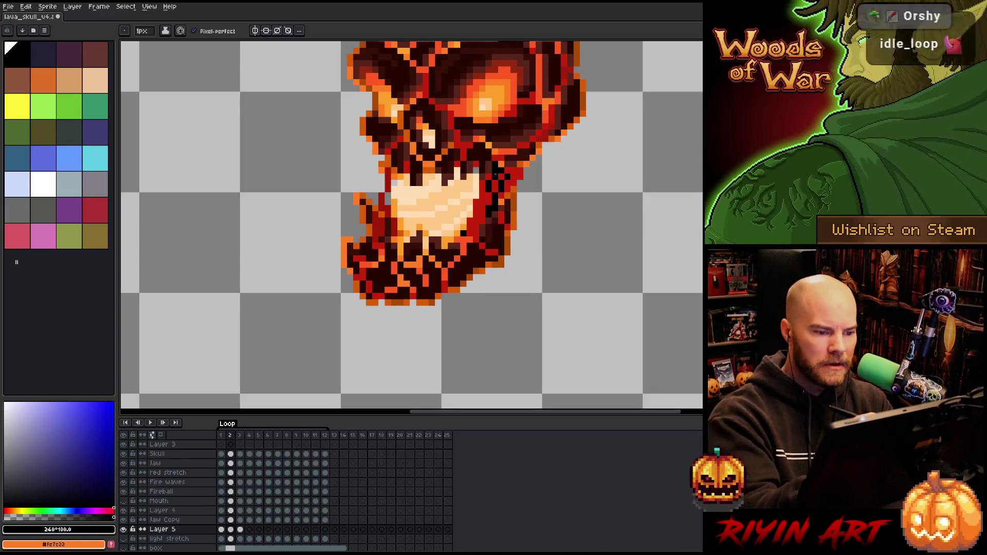
left_click_drag(394, 183, 387, 201)
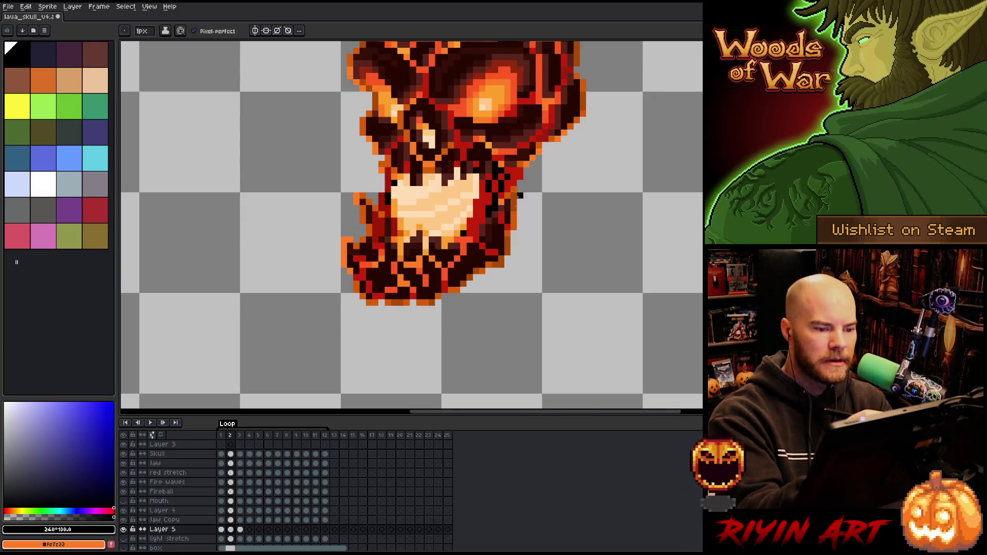
left_click_drag(520, 183, 526, 170)
- On frame 4, outline the skull's right edge and darken a pixel on its left edge
key("period")
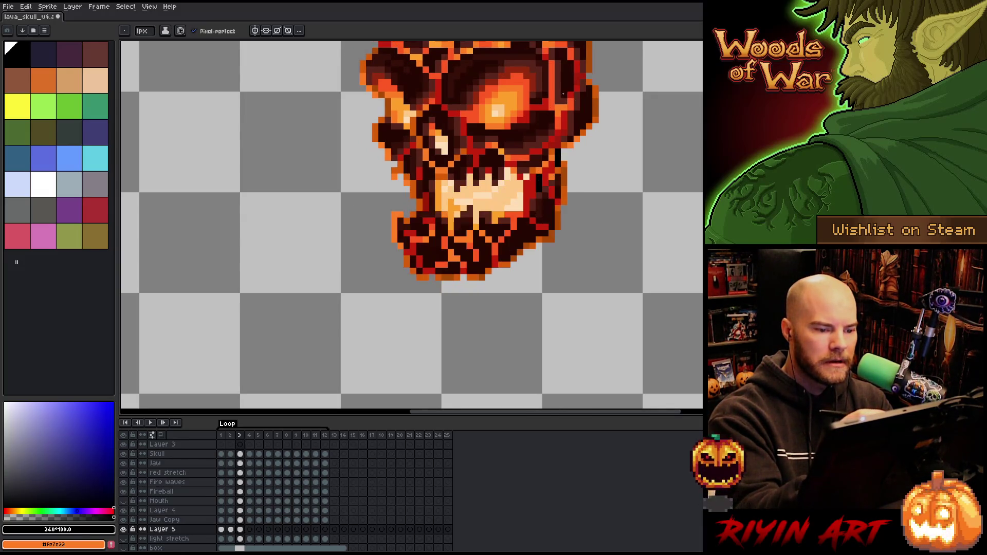
key("period")
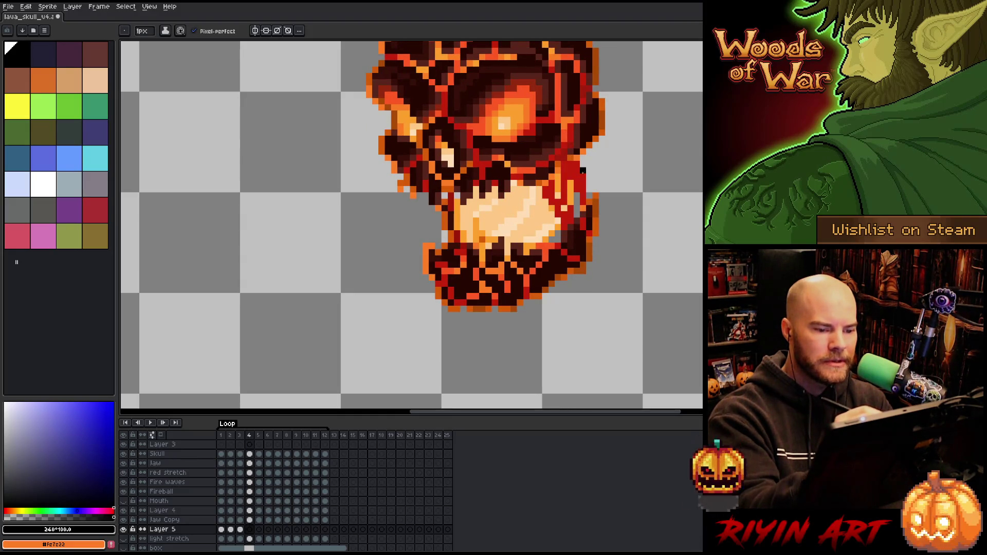
mouse_move(583, 170)
left_mouse_down()
mouse_move(589, 191)
mouse_move(558, 243)
left_mouse_up()
left_click(589, 176)
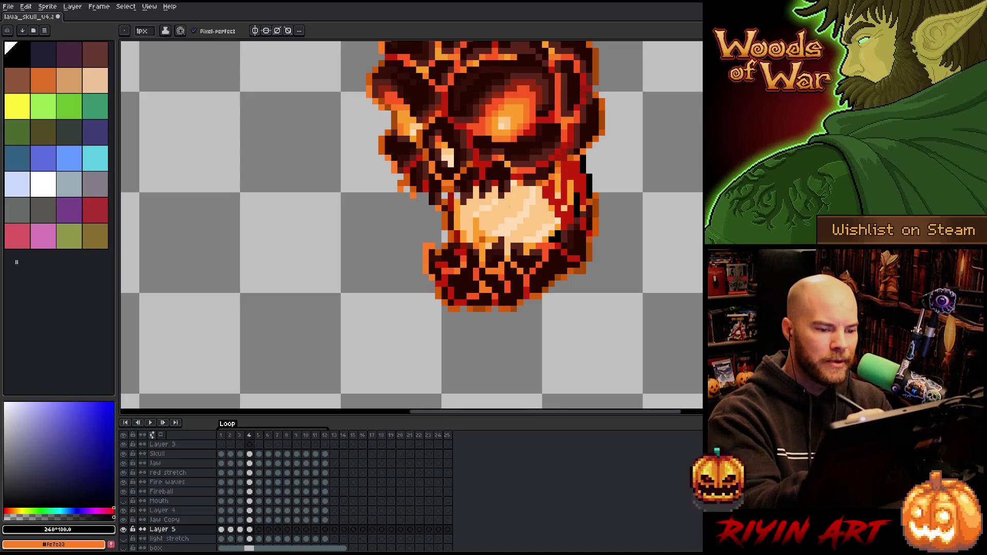
left_click(445, 195)
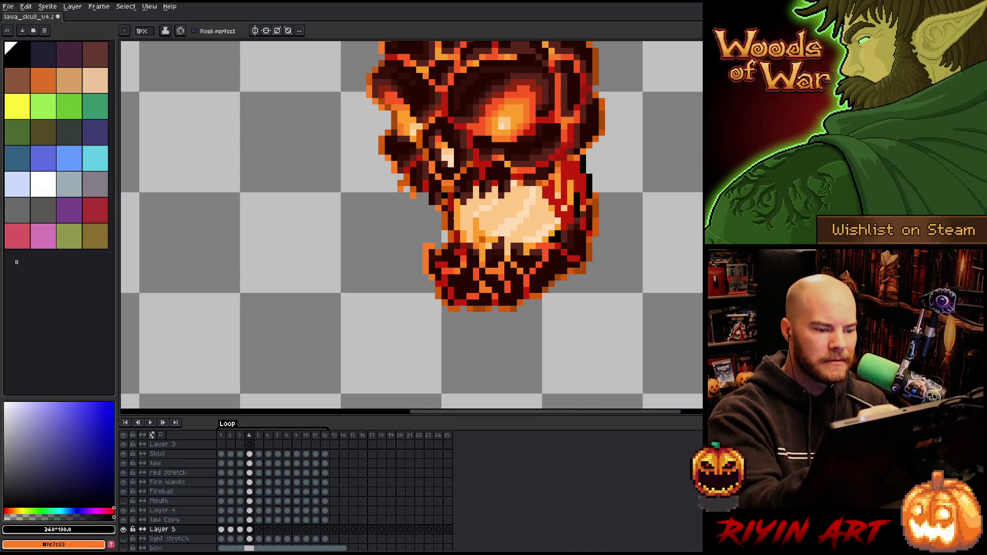
- On frame 5, outline the red strands and fill grey gaps at both jaw edges
key("Right")
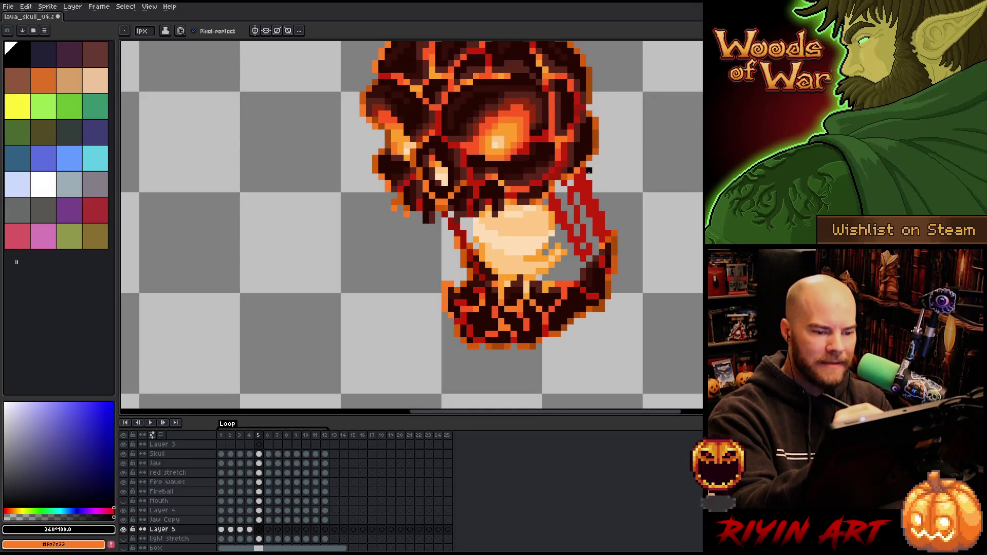
left_click_drag(590, 170, 609, 227)
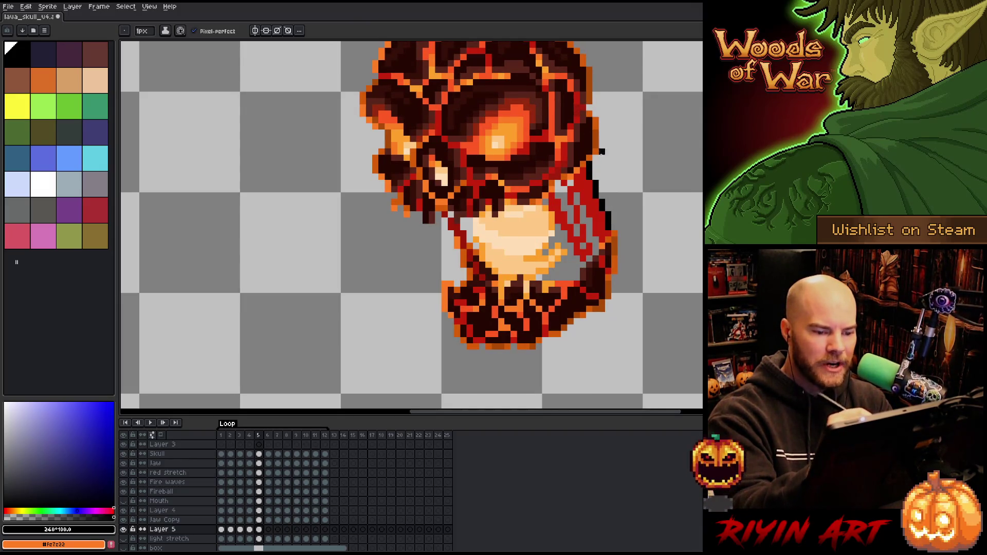
mouse_move(576, 193)
left_mouse_down()
mouse_move(596, 252)
mouse_move(570, 224)
mouse_move(583, 268)
mouse_move(577, 275)
mouse_move(563, 259)
mouse_move(569, 290)
mouse_move(564, 270)
left_mouse_up()
left_click_drag(545, 252, 546, 232)
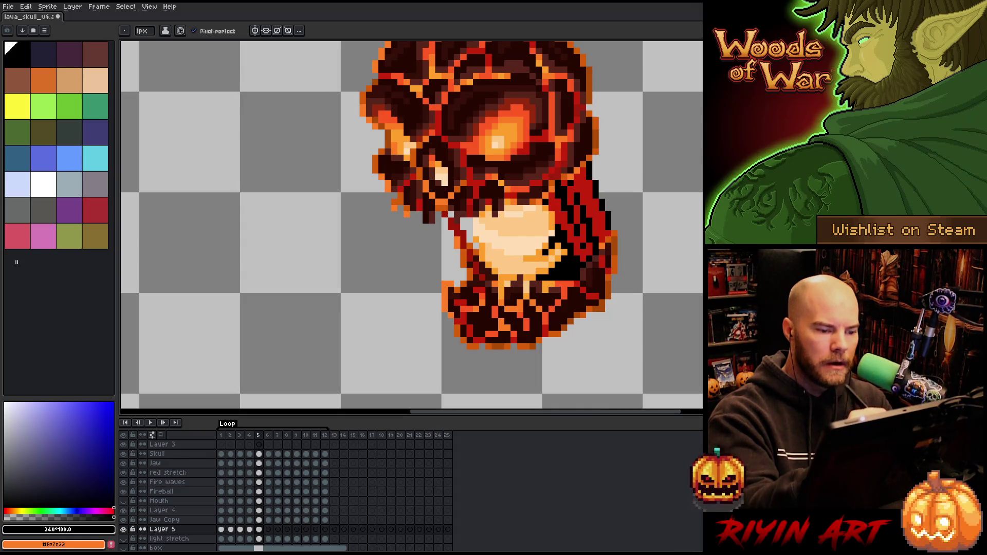
left_click_drag(465, 218, 473, 246)
left_click(143, 31)
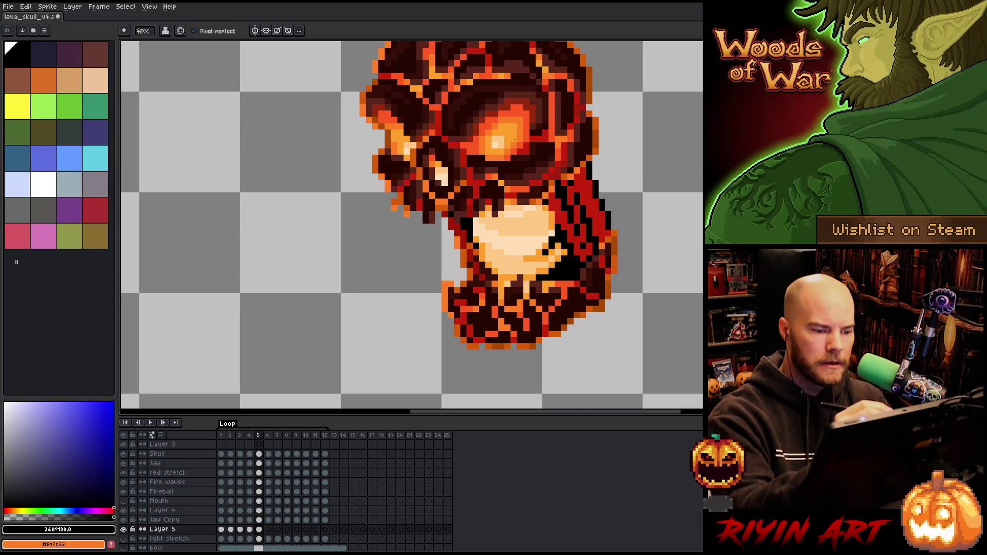
- Compare against frame 3, then darken the skull's left edge near the jaw on frame 5
key("comma")
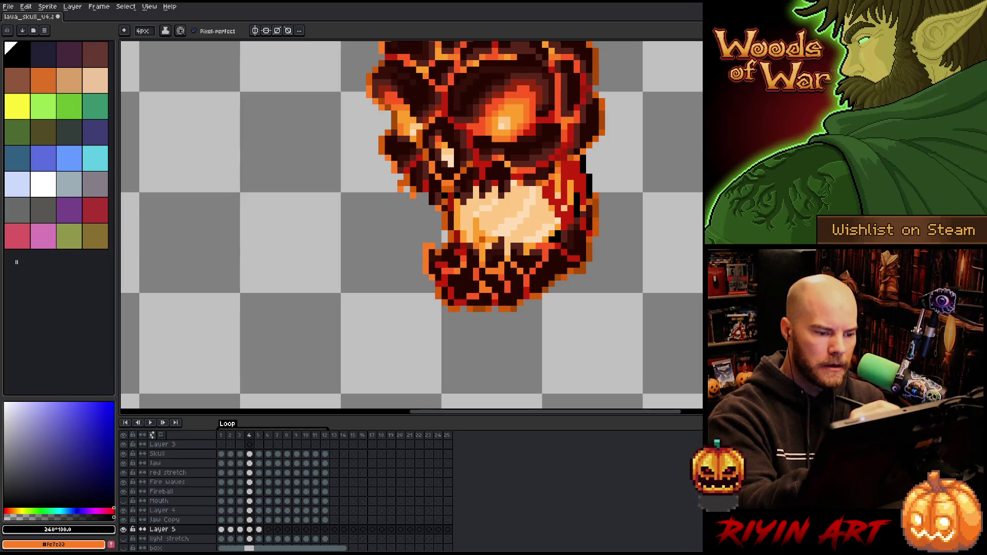
key("comma")
key("period")
key("period")
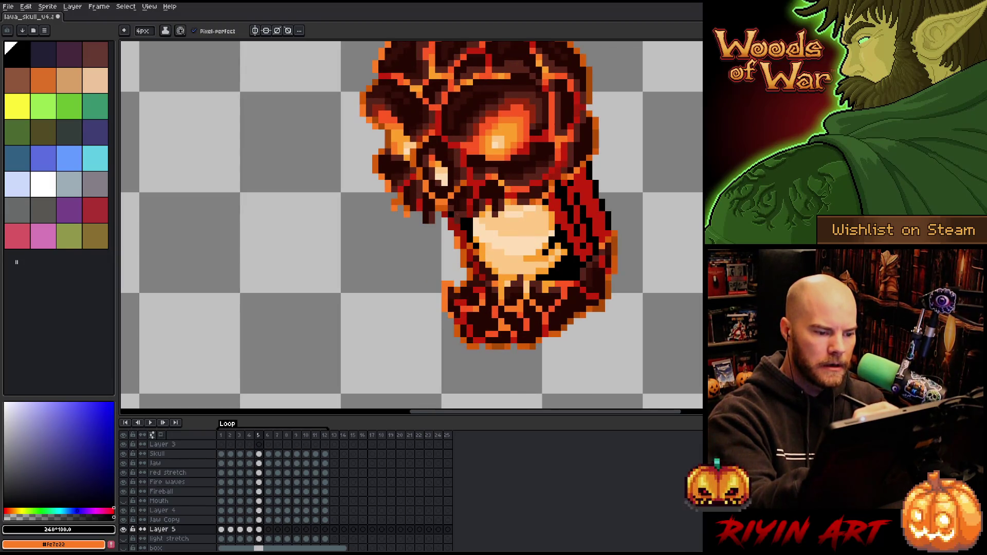
left_click_drag(453, 227, 445, 235)
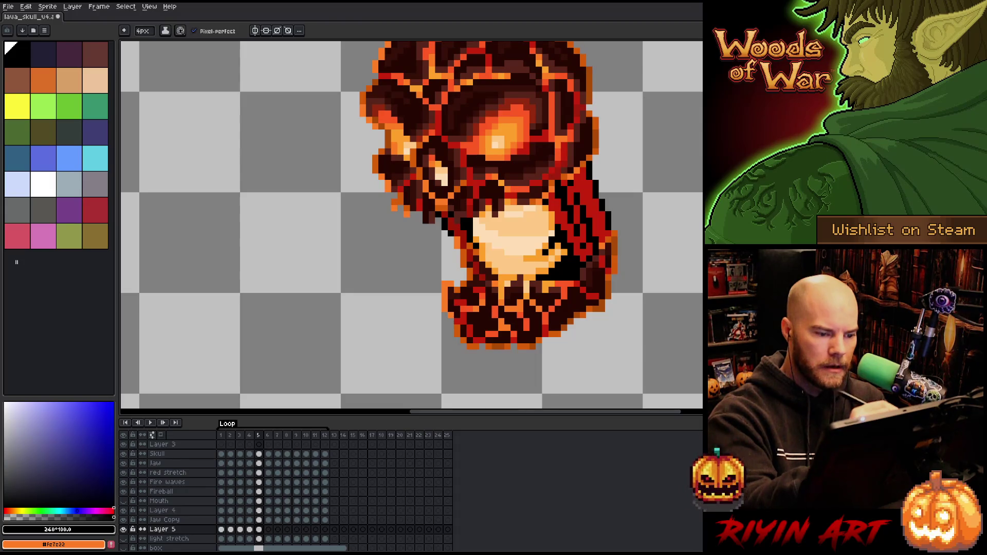
- On frame 6, outline the left jaw edge, jaw bottom and red stretch along the right jaw
key("period")
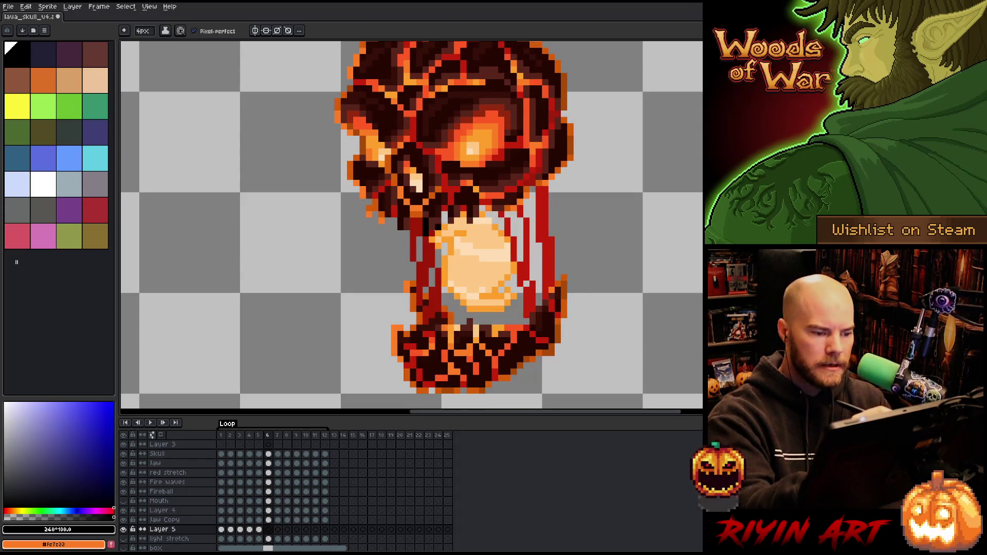
mouse_move(425, 232)
left_mouse_down()
mouse_move(419, 253)
mouse_move(407, 253)
mouse_move(433, 272)
mouse_move(413, 277)
left_mouse_up()
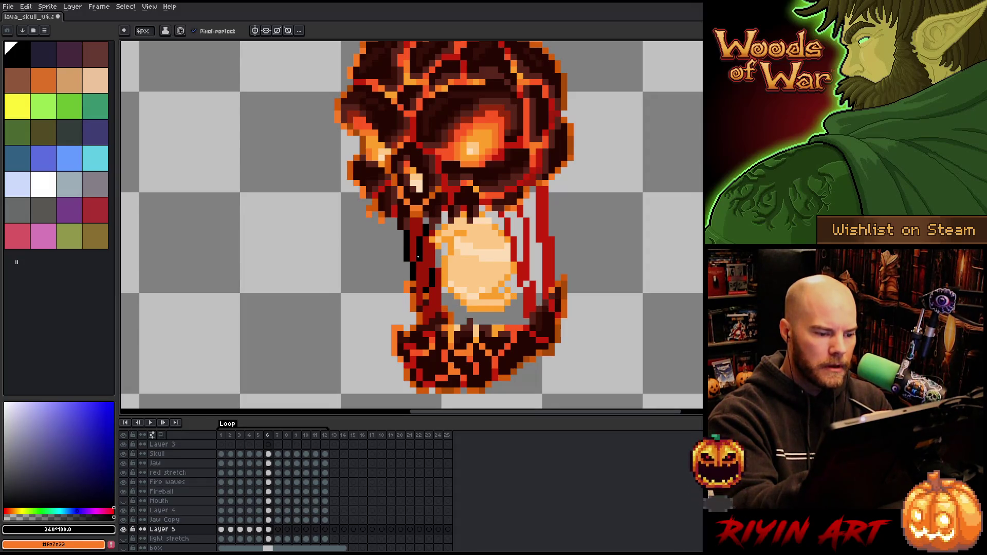
left_click_drag(438, 245, 442, 265)
left_click_drag(443, 288, 457, 321)
left_click_drag(445, 213, 445, 223)
left_click_drag(455, 300, 509, 324)
left_click_drag(512, 283, 520, 324)
left_click_drag(509, 213, 520, 249)
left_click_drag(520, 283, 527, 311)
left_click_drag(525, 205, 533, 278)
left_click_drag(538, 275, 540, 306)
left_click_drag(532, 187, 533, 223)
mouse_move(538, 244)
left_mouse_down()
mouse_move(533, 275)
mouse_move(557, 256)
mouse_move(551, 180)
mouse_move(501, 174)
mouse_move(470, 293)
mouse_move(451, 257)
mouse_move(437, 304)
mouse_move(387, 296)
left_mouse_up()
- On frame 7, outline the jaw underside, right strand and left face edge
key("period")
left_click(403, 263)
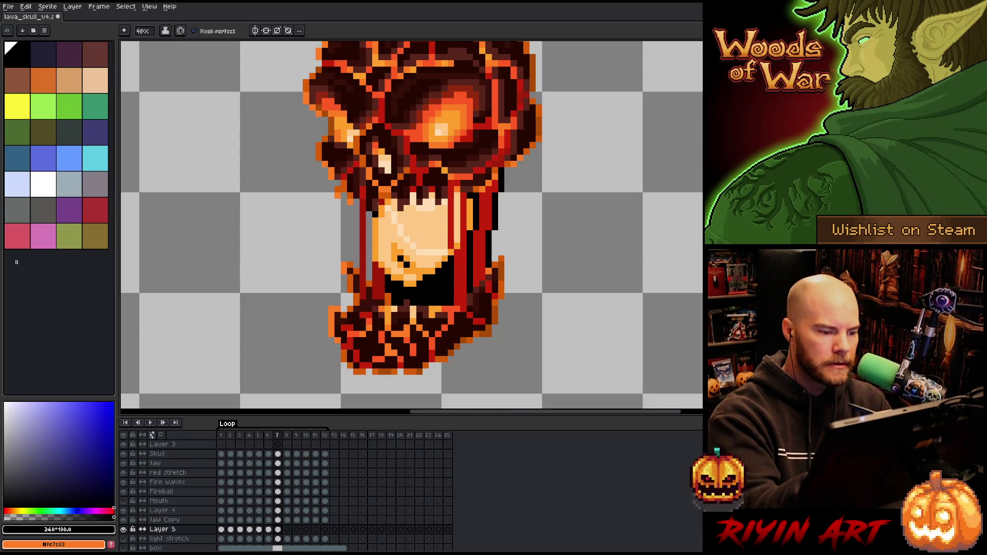
left_click_drag(454, 199, 454, 237)
left_click_drag(369, 213, 370, 281)
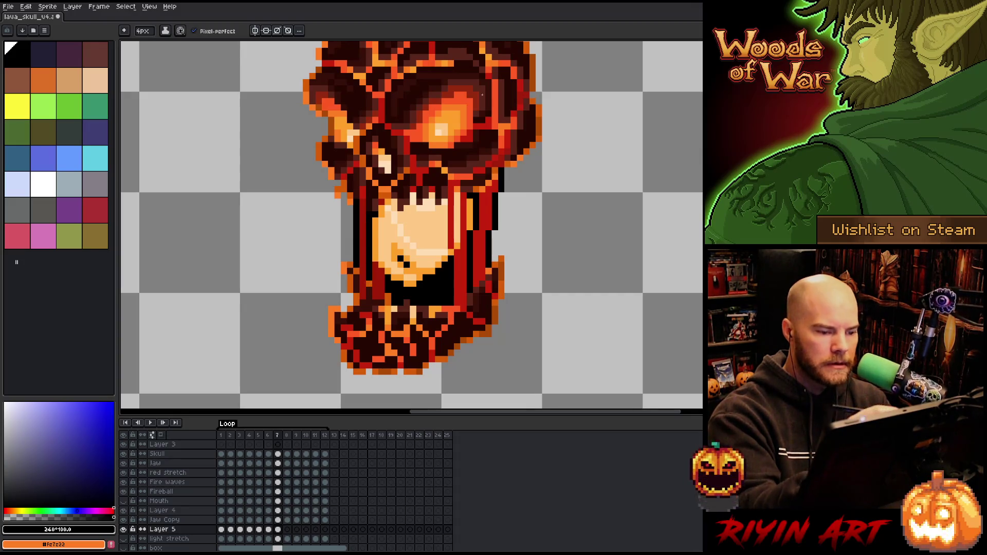
- On frame 8, outline the jaw bottom, right drips and the skull's upper-right edge
key("Right")
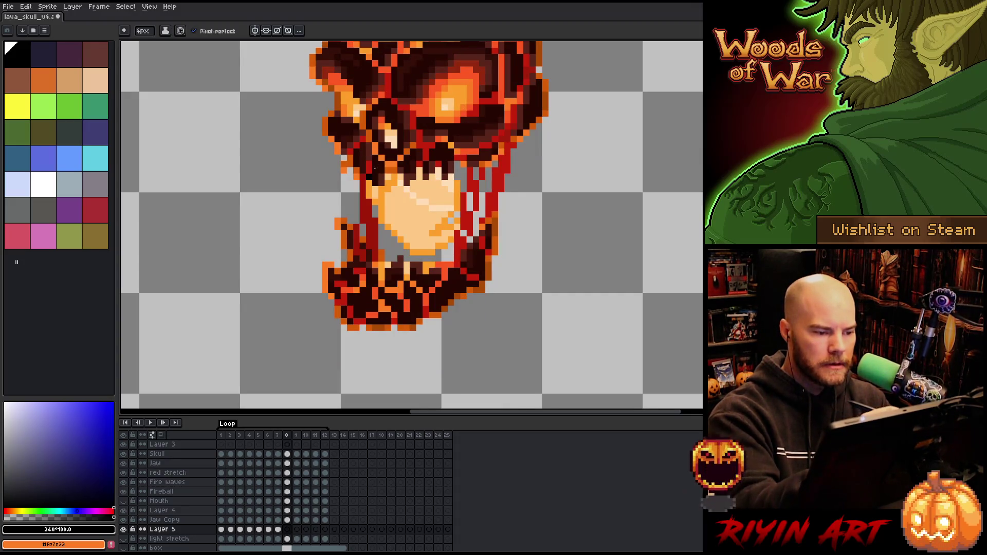
mouse_move(386, 233)
left_mouse_down()
mouse_move(407, 259)
mouse_move(455, 244)
left_mouse_up()
mouse_move(460, 164)
left_mouse_down()
mouse_move(464, 234)
mouse_move(476, 224)
mouse_move(472, 234)
left_mouse_up()
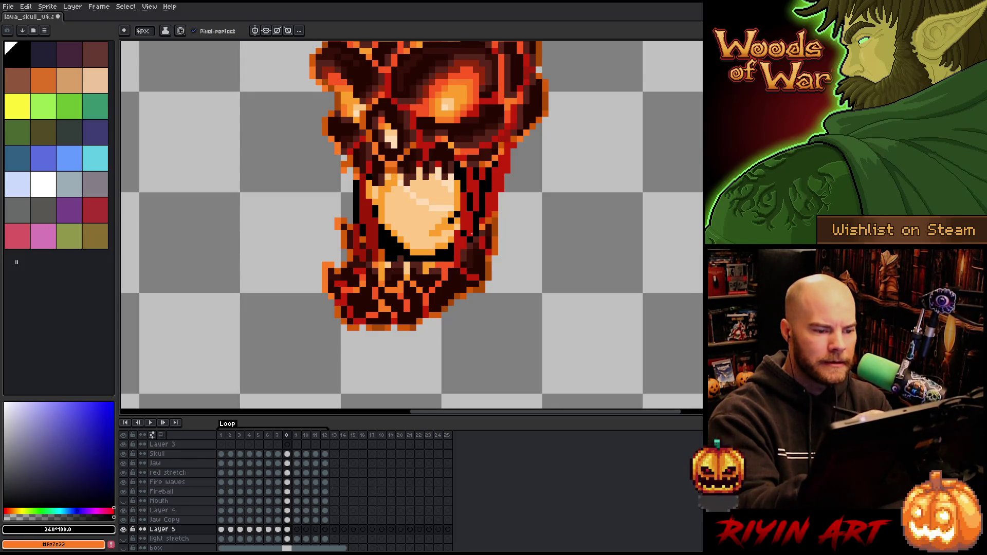
left_click_drag(501, 198, 501, 211)
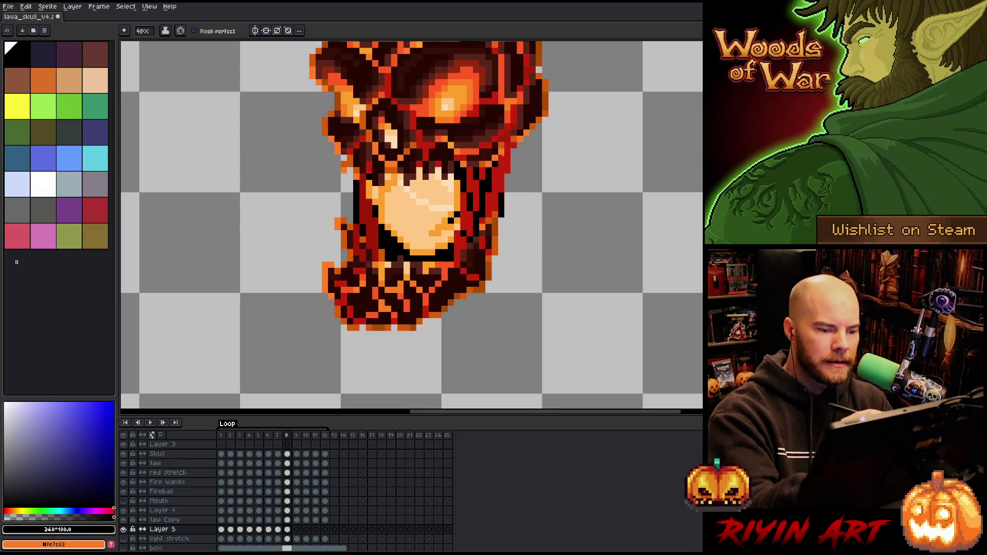
left_click_drag(507, 176, 514, 151)
left_click(508, 195)
left_click(514, 164)
left_click(515, 170)
left_click(521, 146)
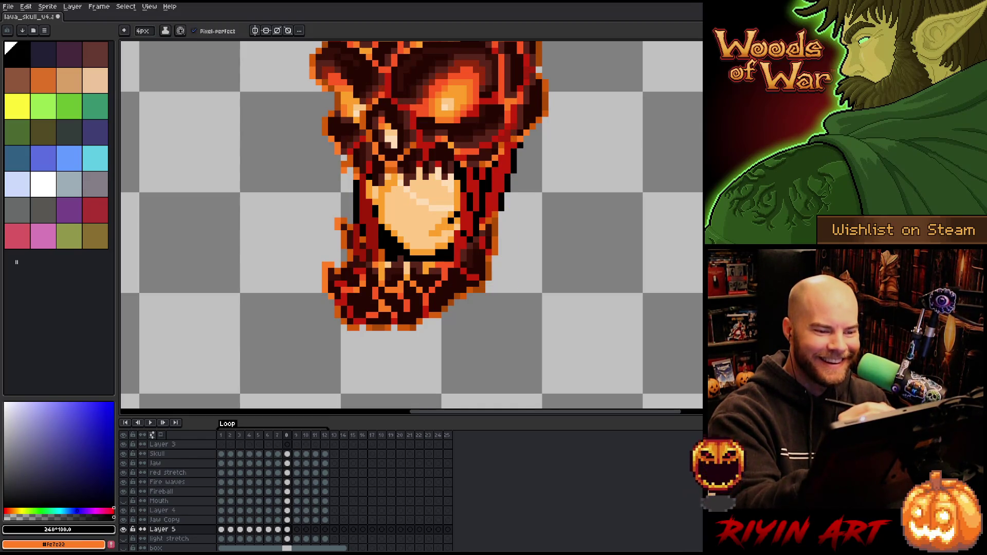
- On frame 9, redraw a short upper-right edge outline and outline the lower-right jaw edge
key("Right")
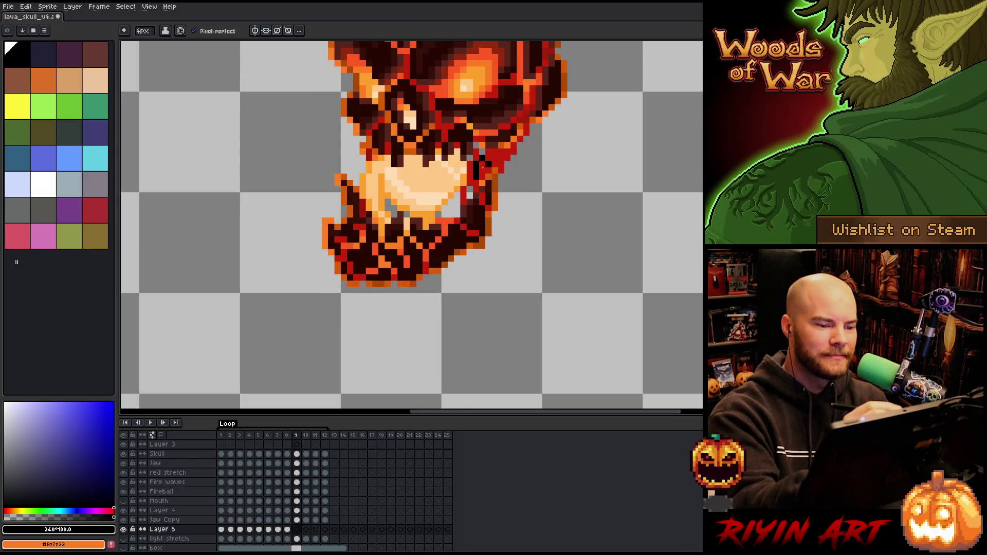
left_click_drag(501, 177, 535, 126)
key("ctrl+z")
left_click_drag(506, 173, 522, 145)
key("ctrl+z")
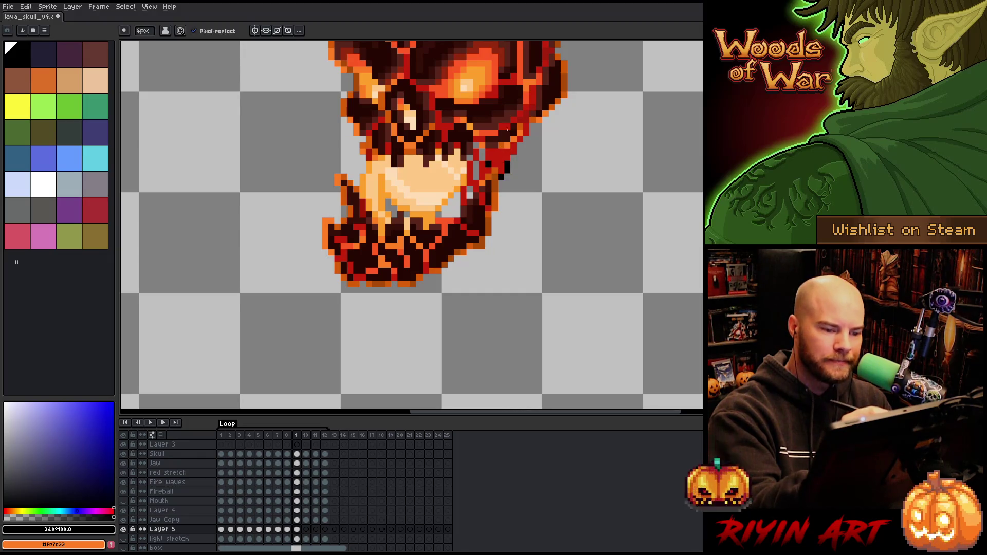
left_click_drag(509, 162, 534, 125)
mouse_move(479, 155)
left_mouse_down()
mouse_move(438, 215)
mouse_move(387, 200)
left_mouse_up()
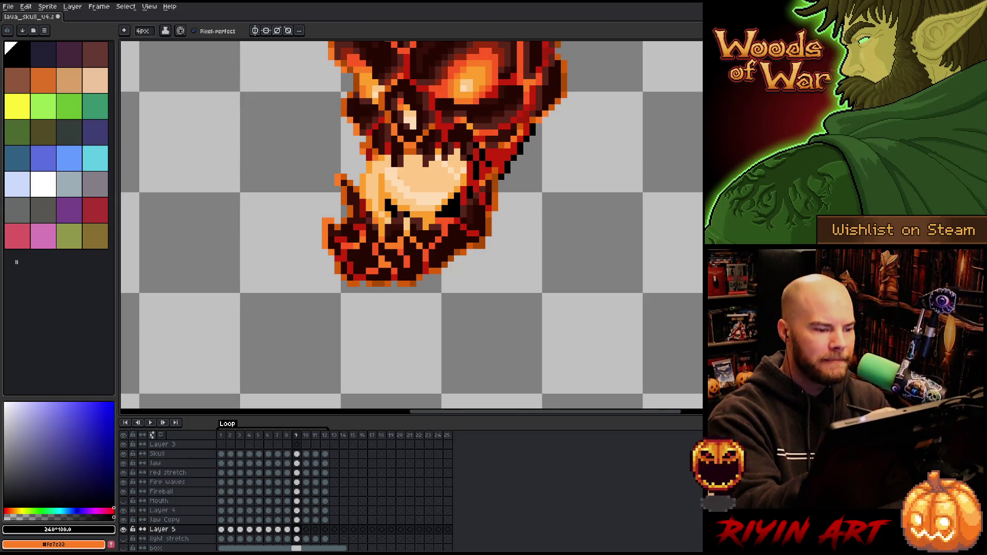
key("period")
left_click(551, 140)
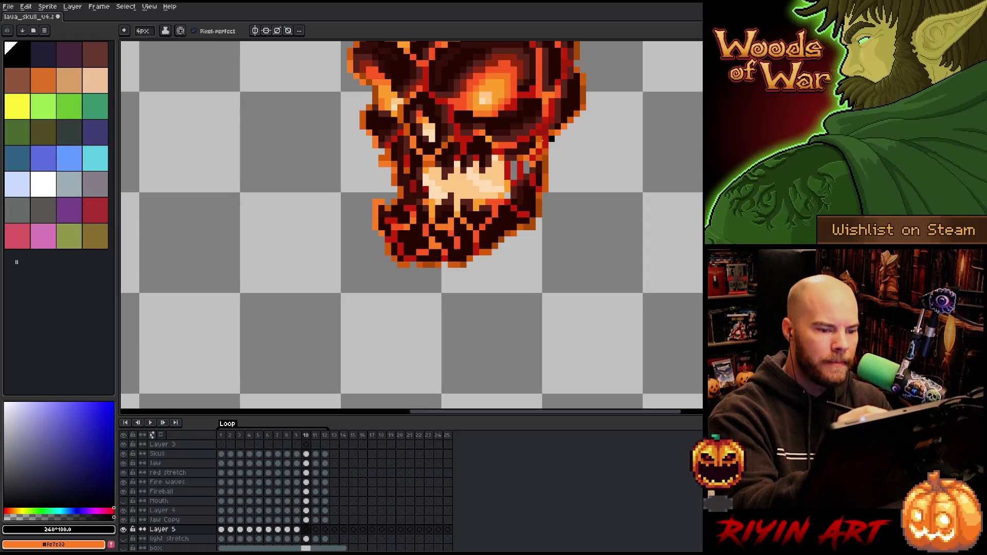